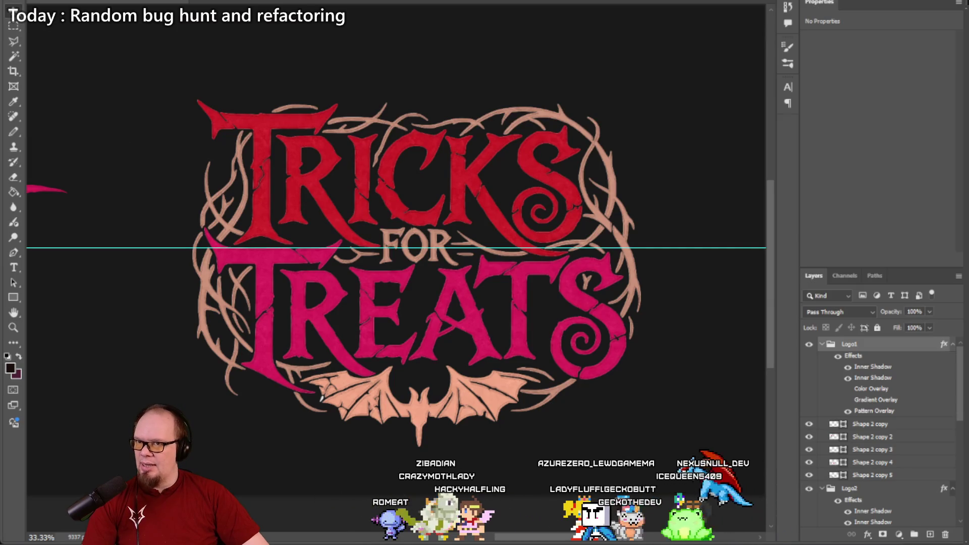
Step: Hide the cyan guide, pan to the spikier logo, then switch to Unity's PumpkinLogo import settings
left_click(224, 188)
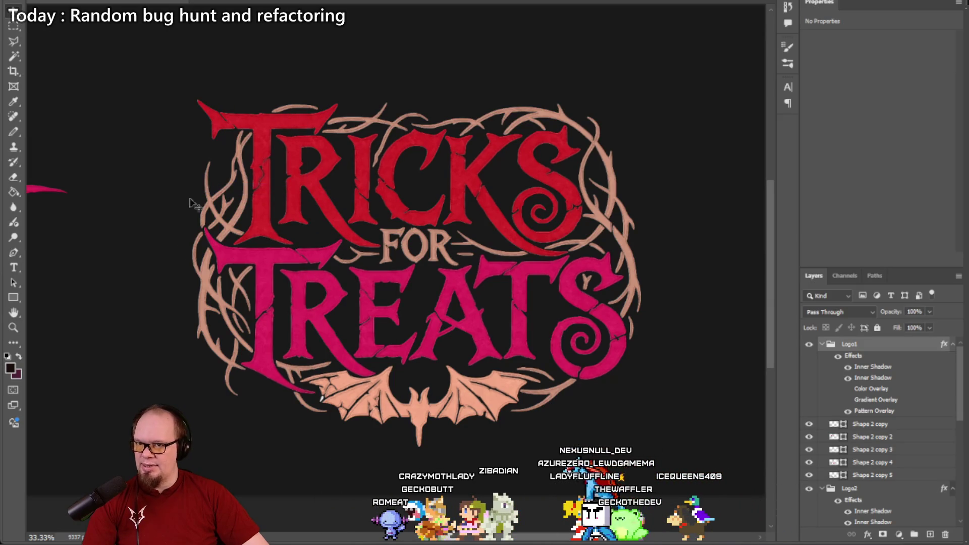
left_click_drag(149, 273, 364, 288)
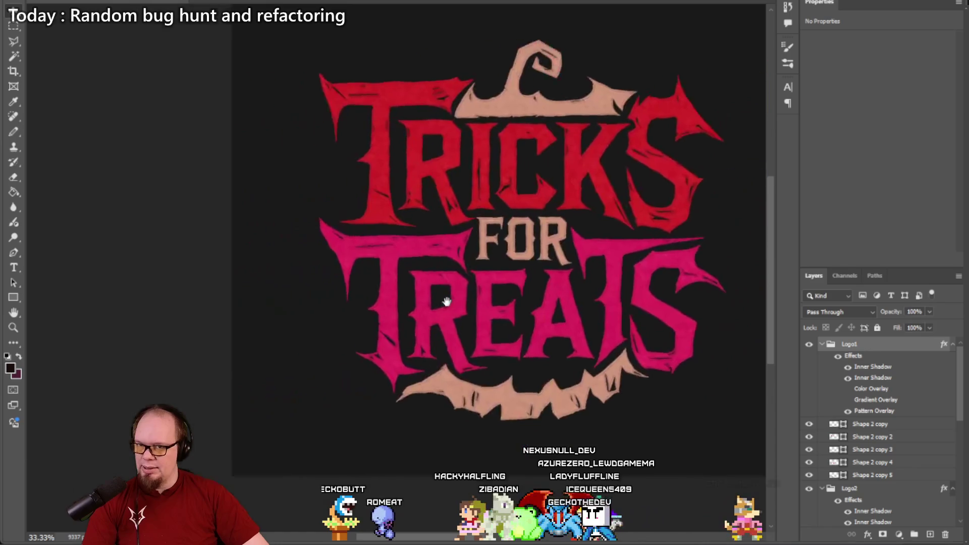
key("alt+Tab")
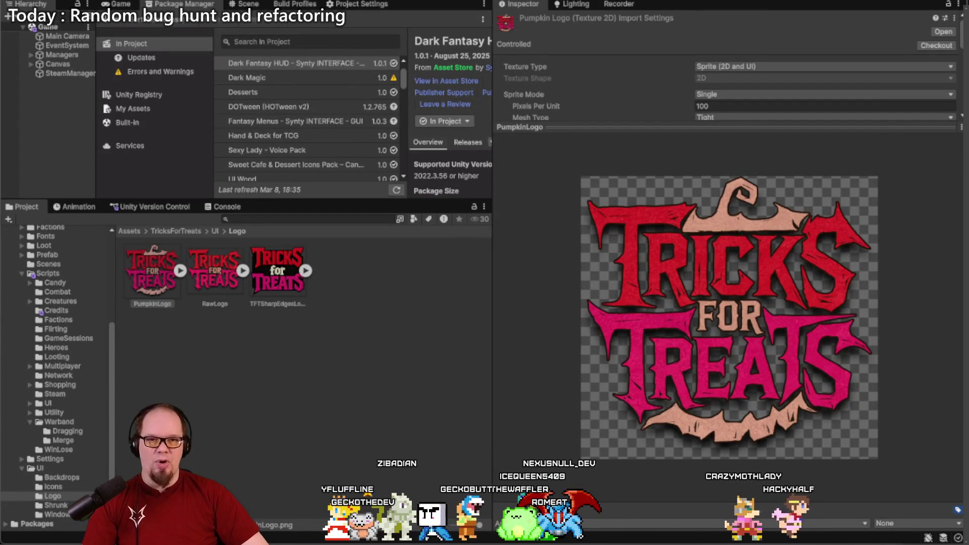
Step: Bring the star-rating theme form forward, dismiss the file browser, and open an Incognito window
key("alt+Tab")
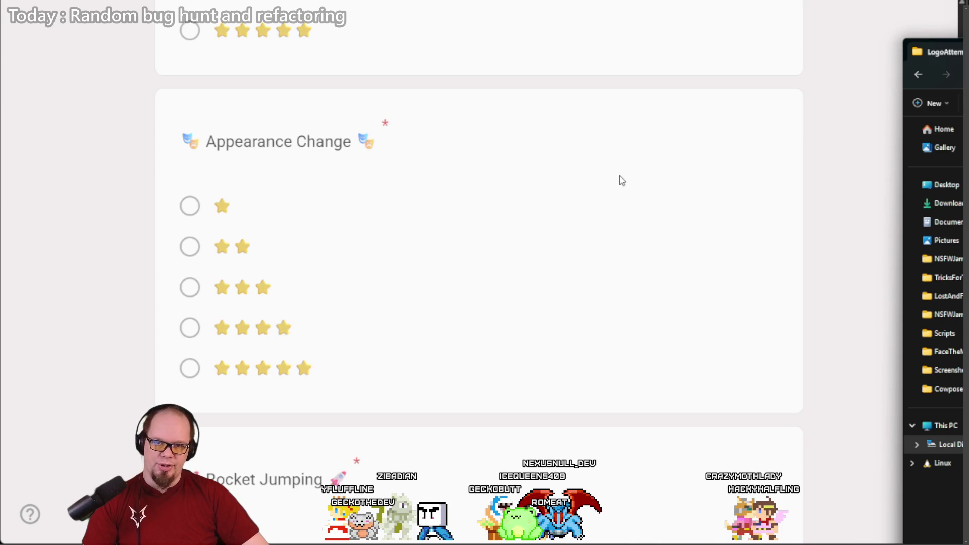
key("alt+Tab")
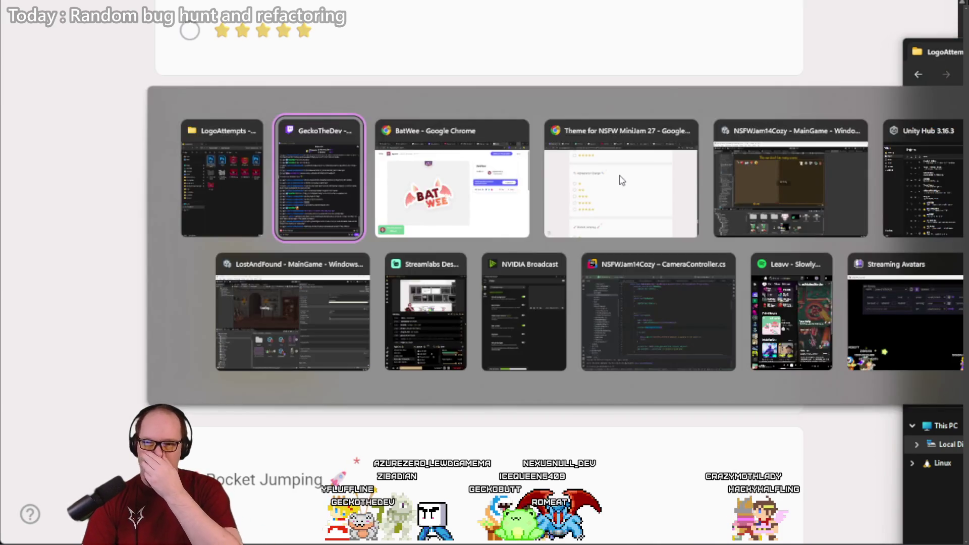
left_click(621, 181)
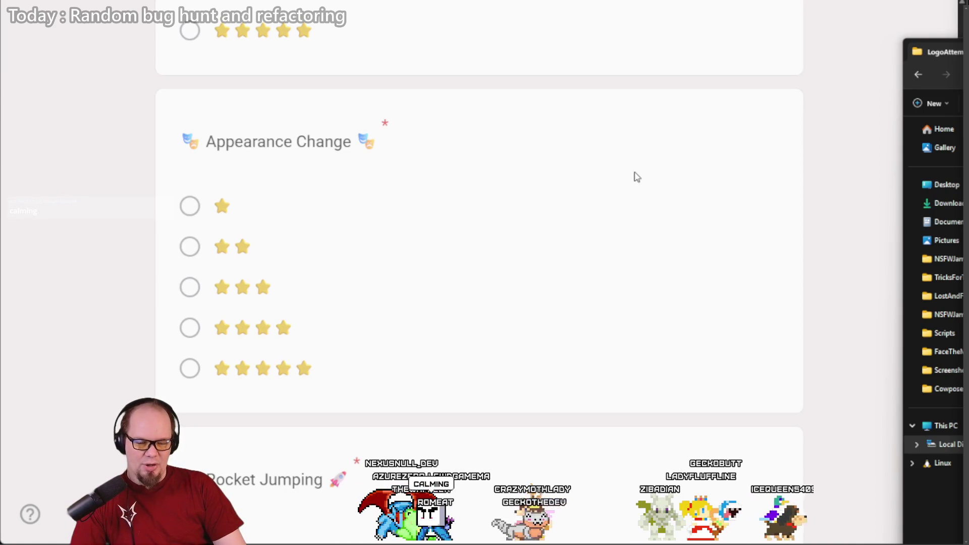
left_click(784, 163)
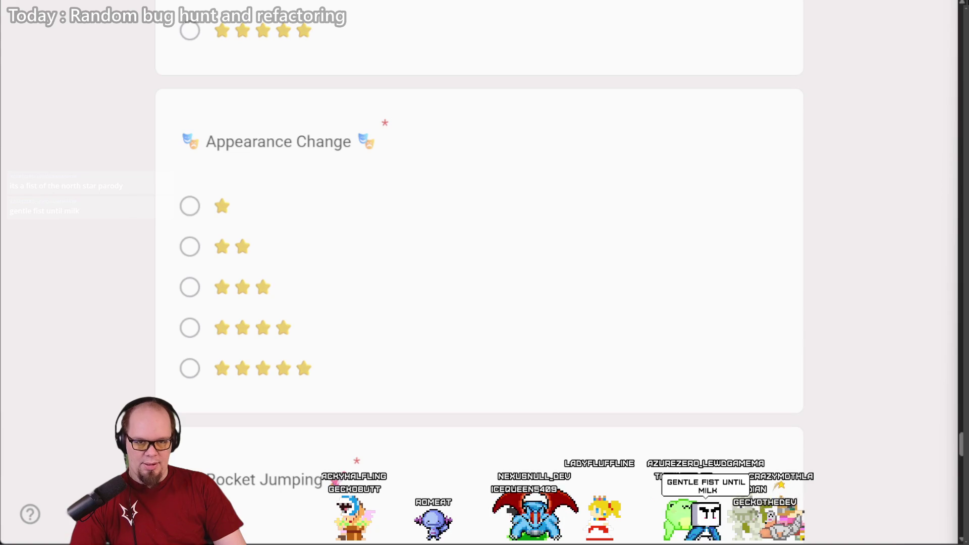
key("ctrl+shift+n")
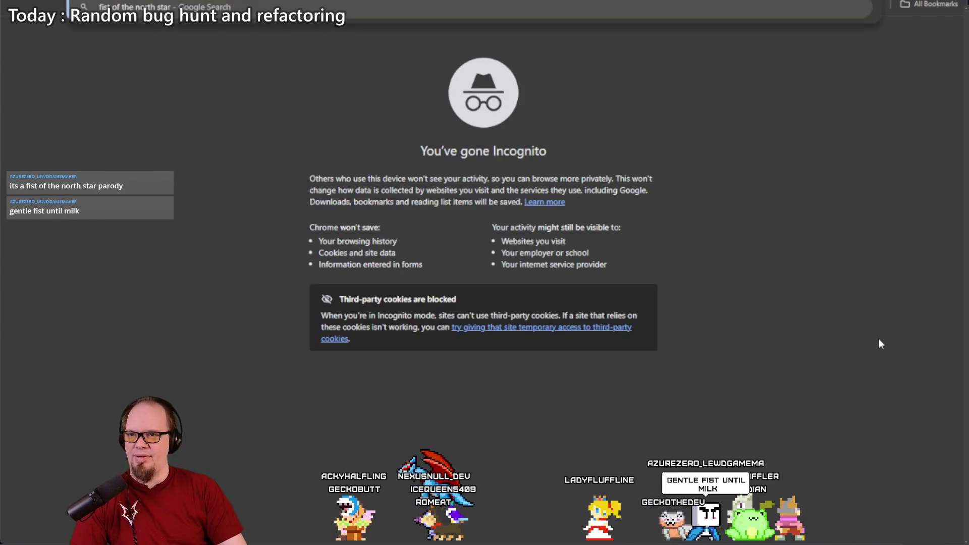
Step: Search Fist of the North Star images and preview the Vol. 4, IMDb and GamesRadar images
key("Return")
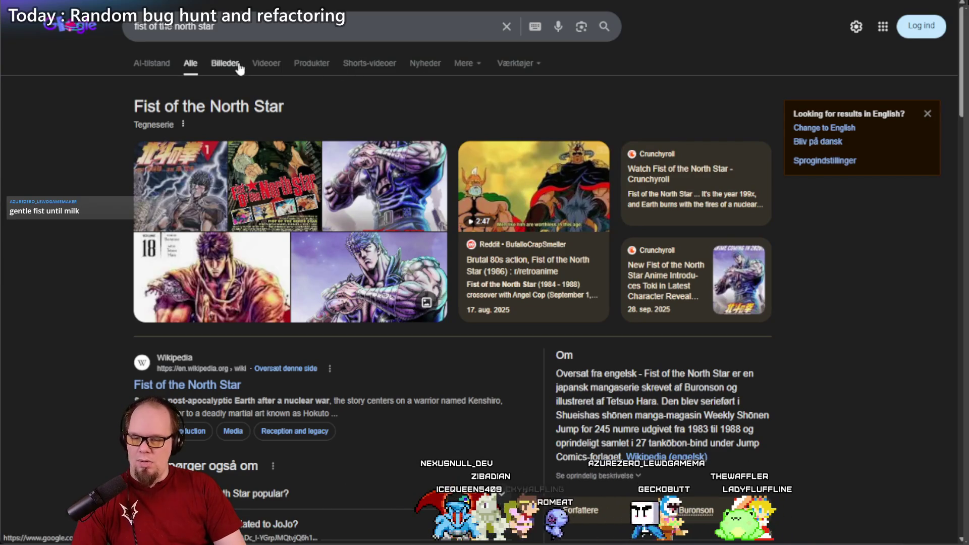
left_click(226, 66)
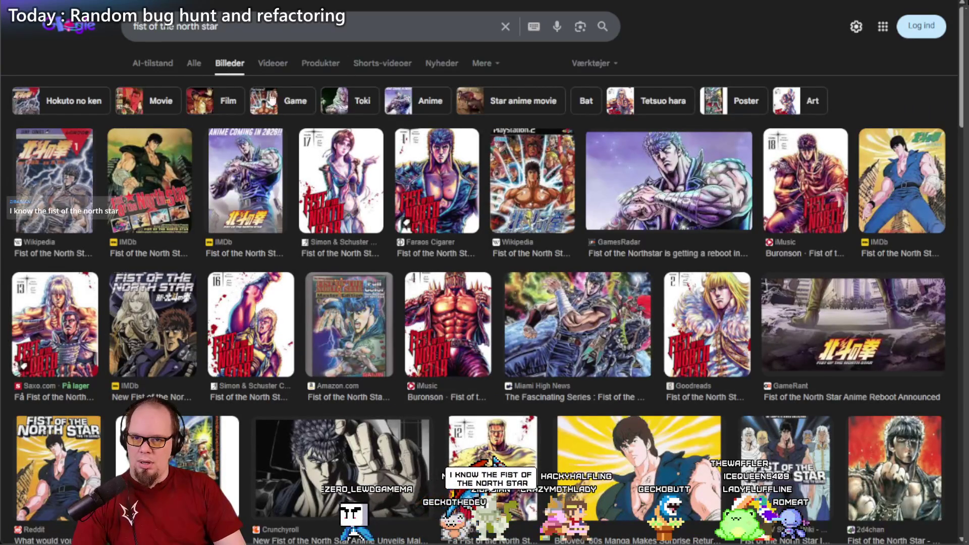
left_click(448, 295)
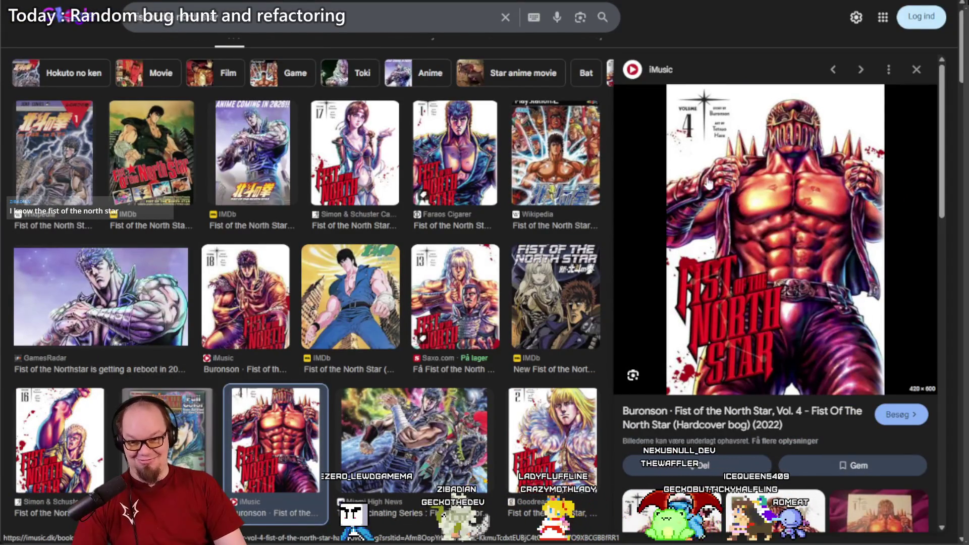
left_click(119, 146)
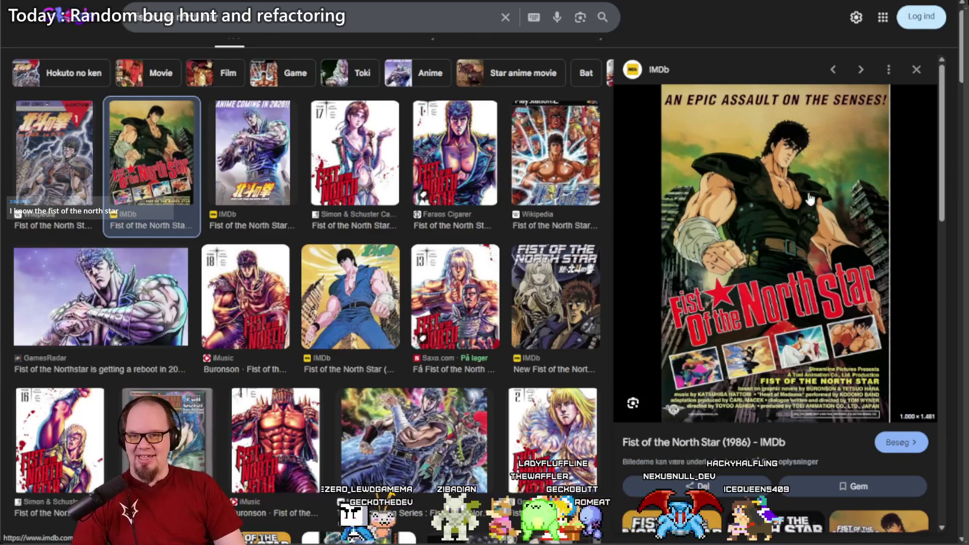
left_click(129, 294)
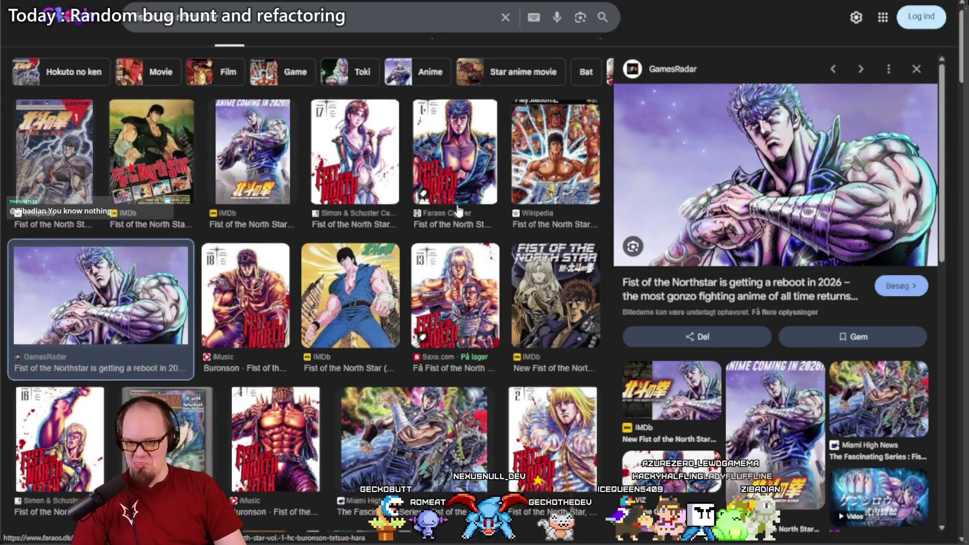
Step: Preview the 2026 remake comparison and the Saxo.com Vol. 12 cover, then open its Saxo page
scroll(458, 211, "down", 5)
scroll(458, 211, "down", 5)
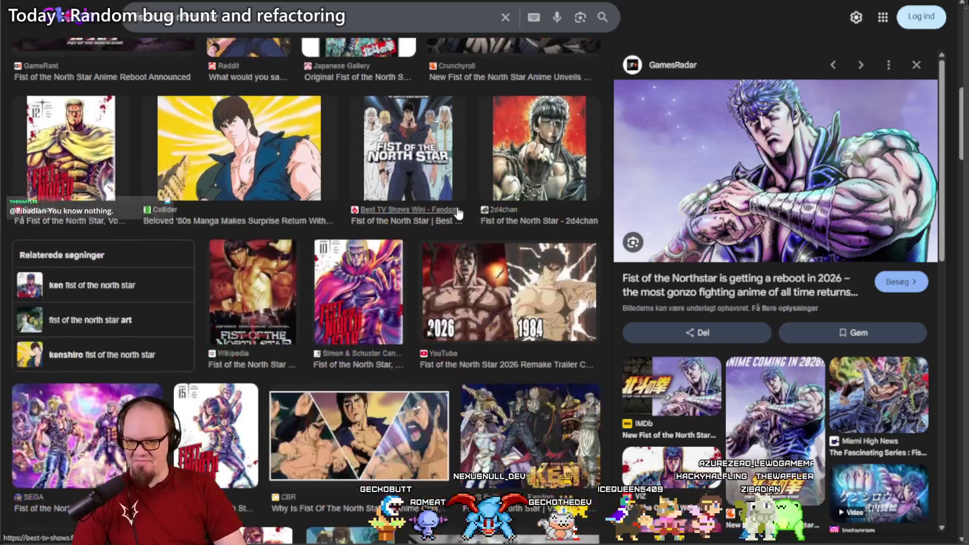
left_click(439, 329)
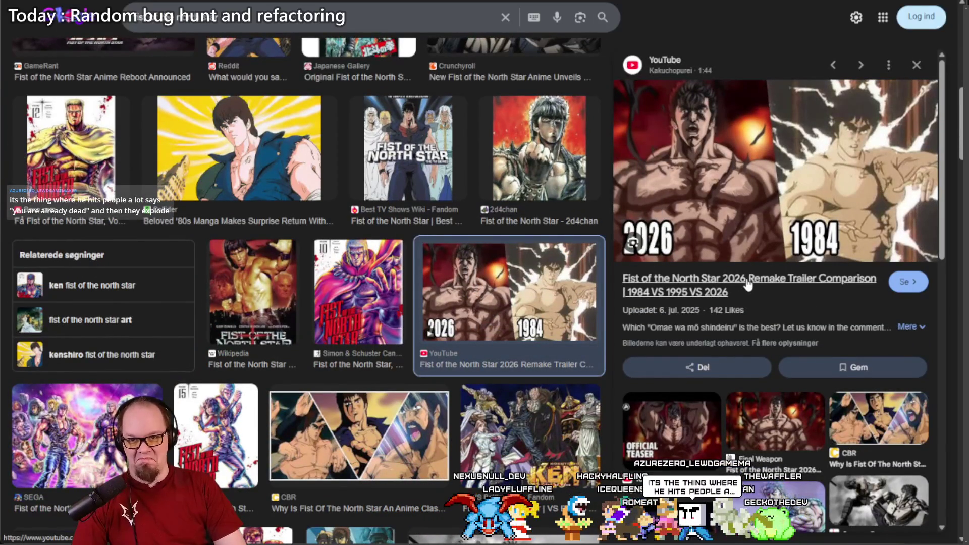
scroll(486, 230, "down", 5)
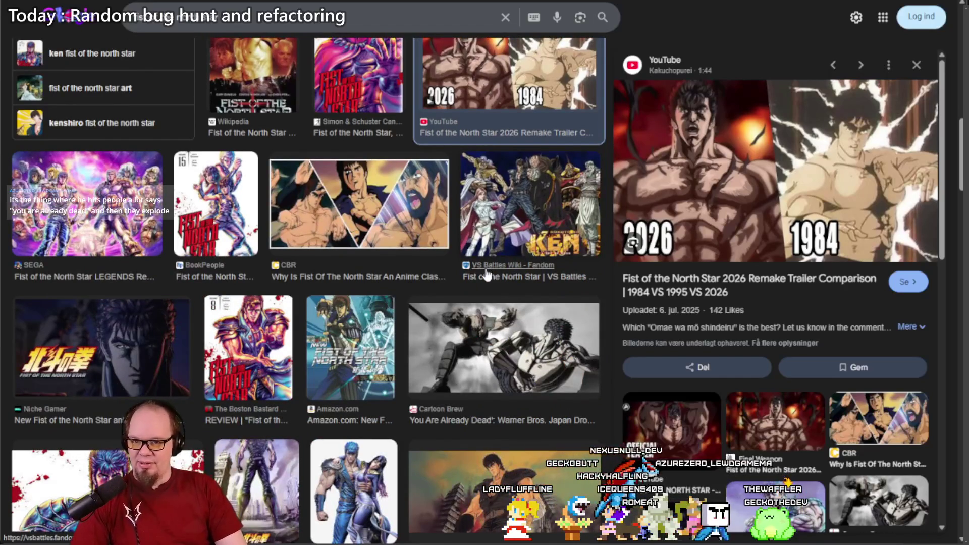
scroll(486, 275, "up", 7)
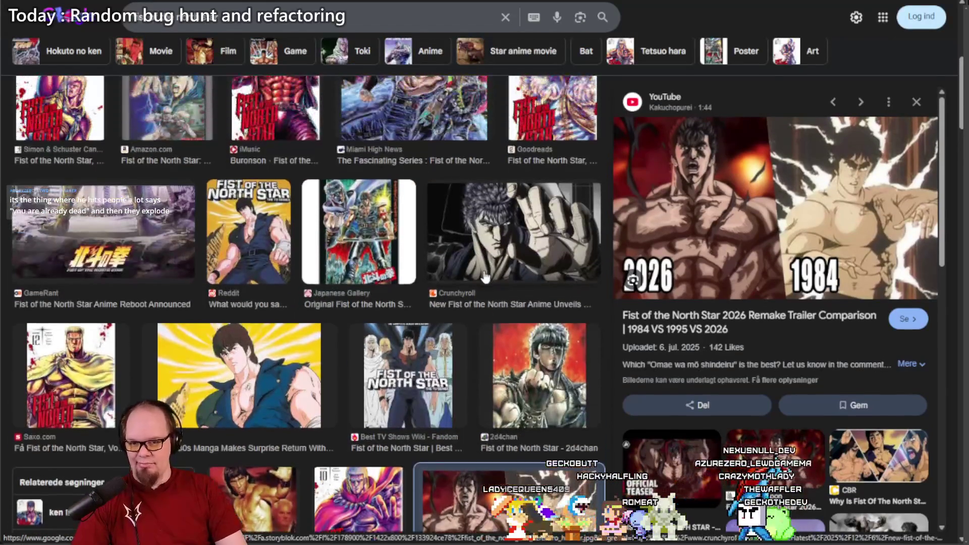
scroll(485, 278, "down", 1)
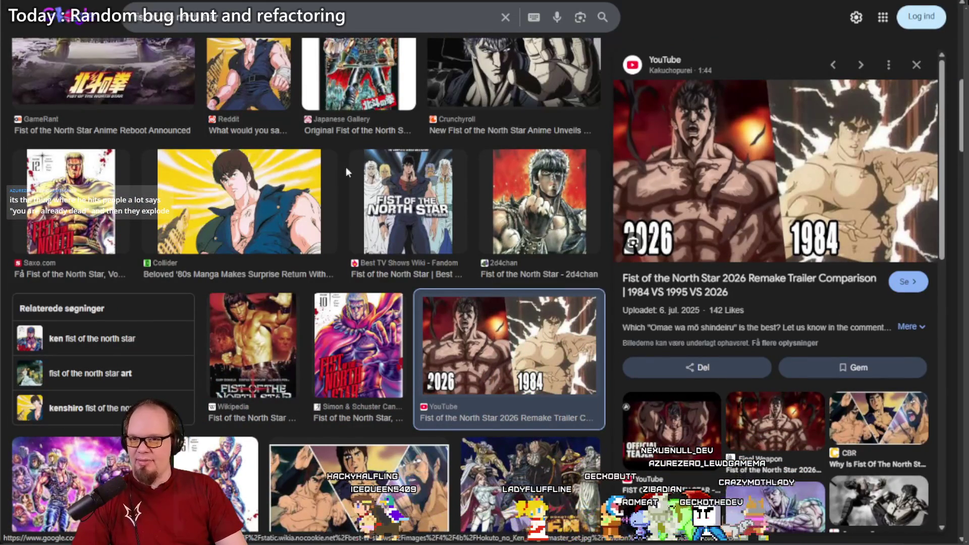
scroll(354, 187, "up", 2)
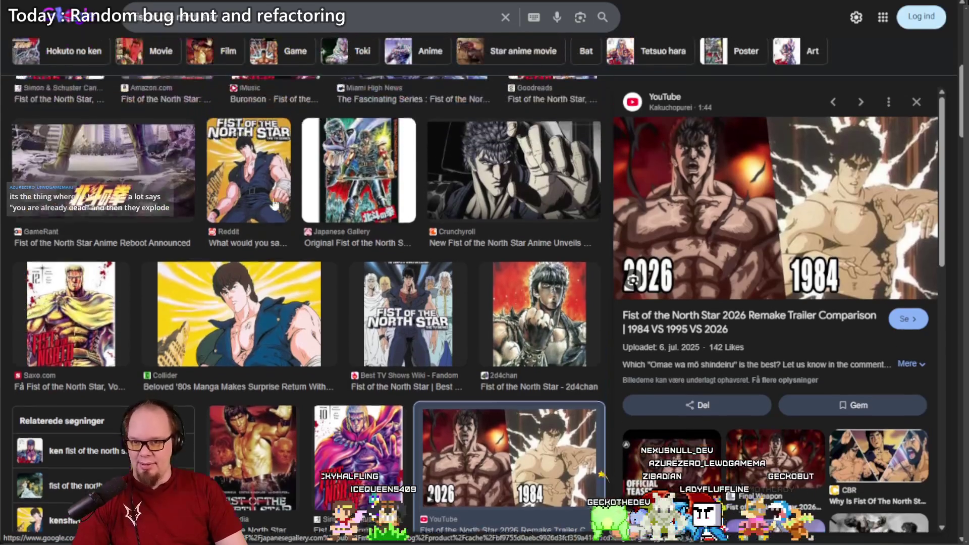
left_click(71, 318)
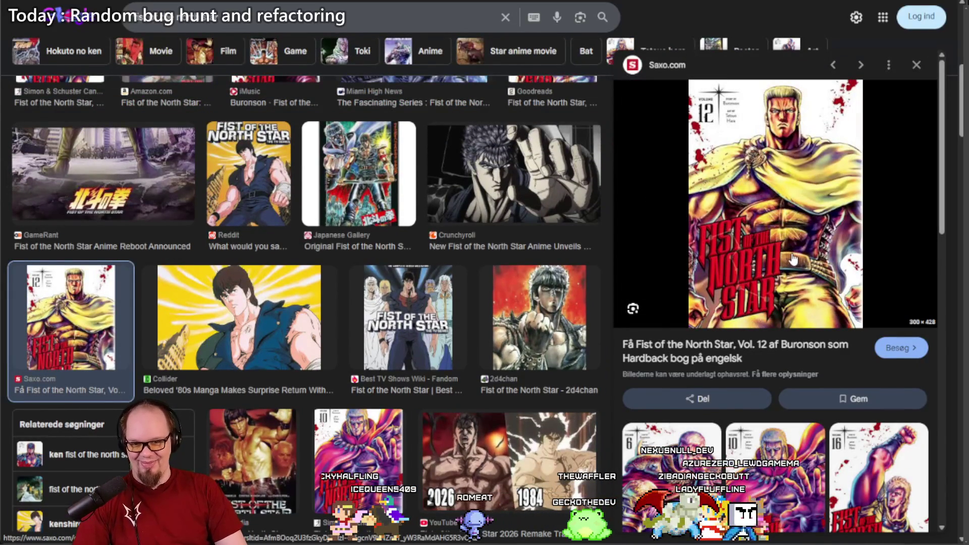
left_click(821, 232)
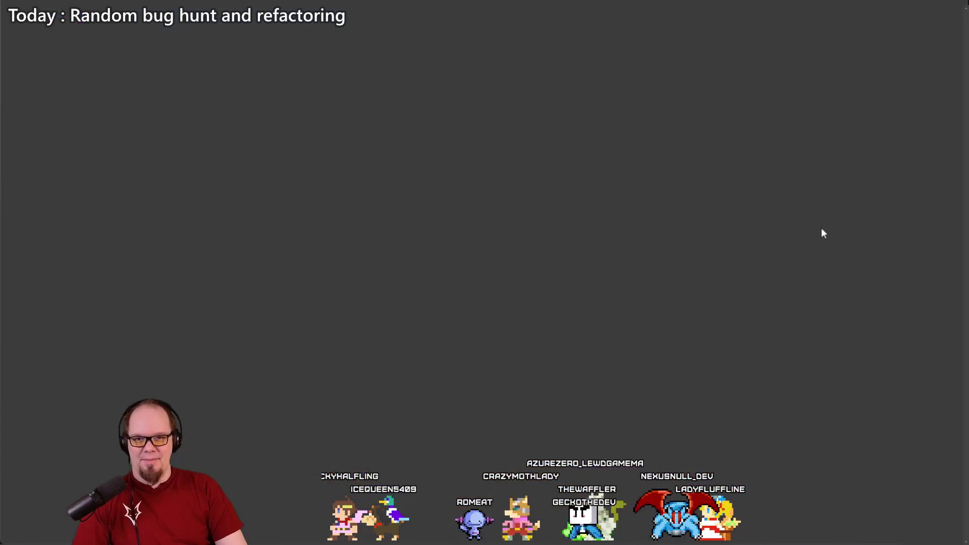
Step: Enlarge the Vol. 12 cover, then close tabs until the kobold variation image results show
left_click(333, 318)
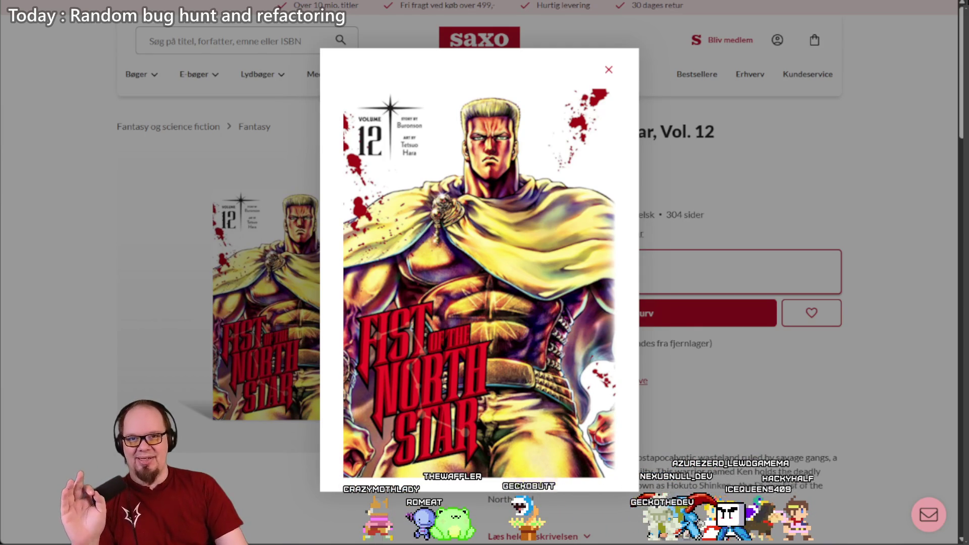
key("ctrl+w")
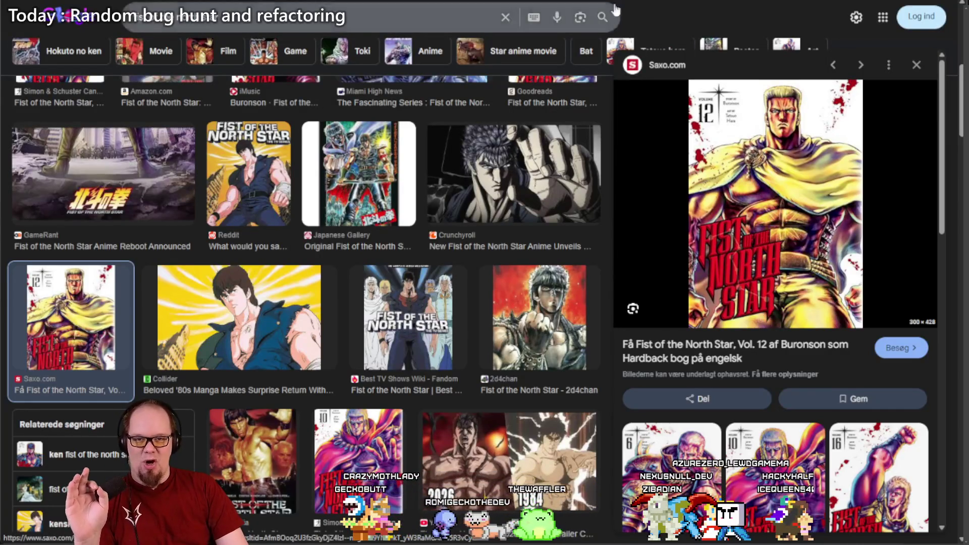
key("ctrl+w")
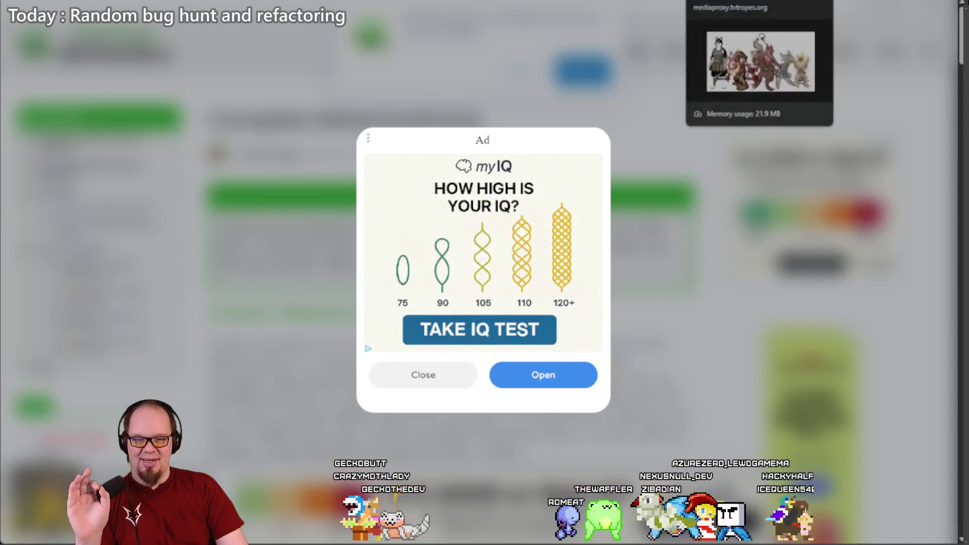
key("ctrl+w")
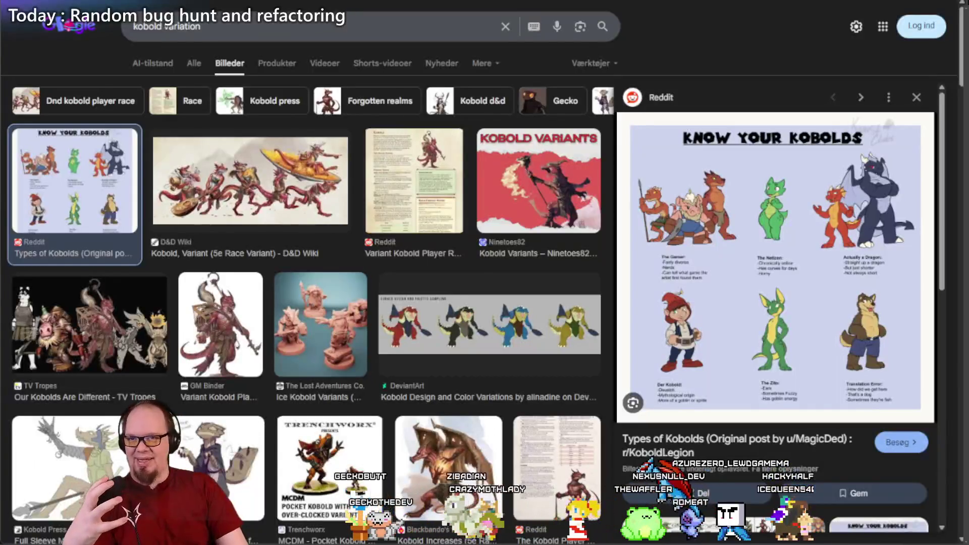
Step: Close the kobold variation image results tab with Ctrl+W
key("ctrl+w")
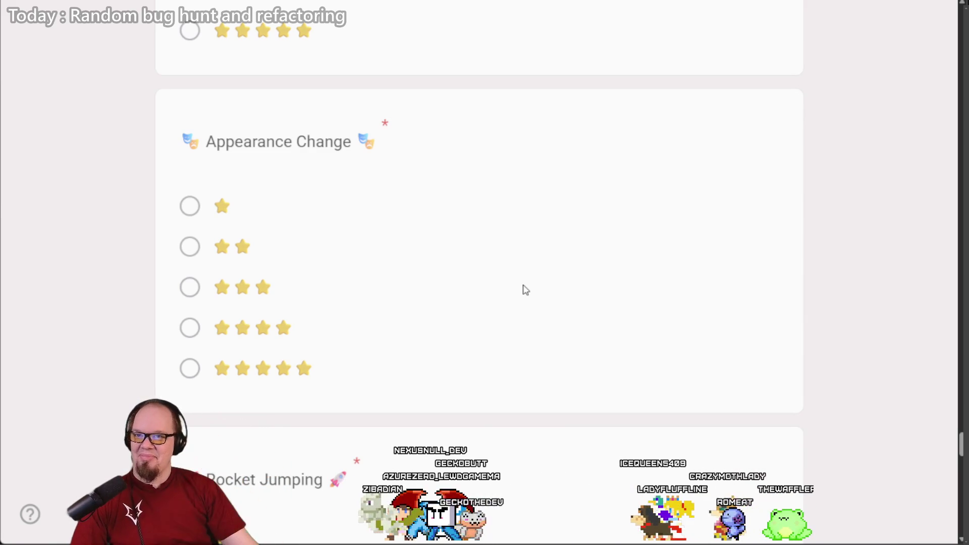
Step: Select the Appearance Change and Rocket Jumping question titles in turn
triple_click(255, 142)
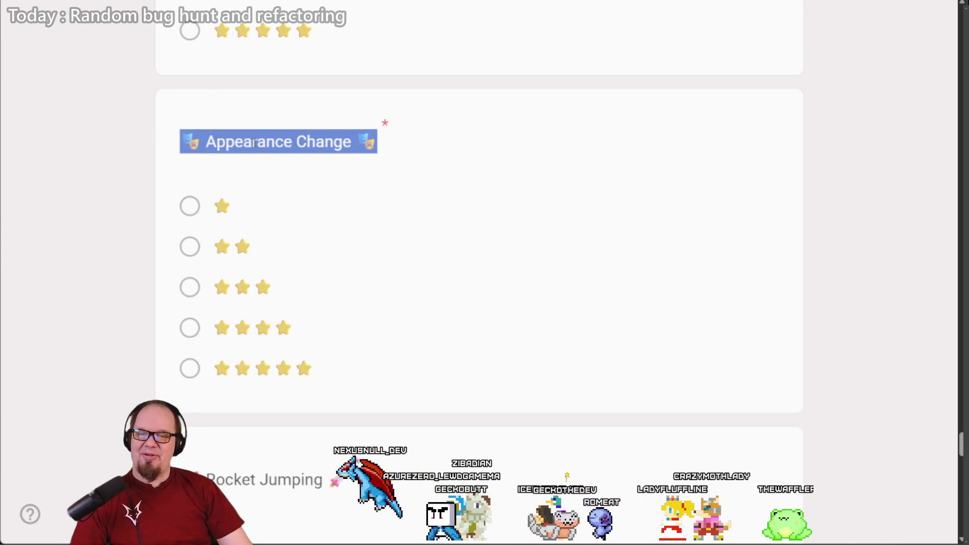
left_click(323, 161)
scroll(325, 162, "down", 5)
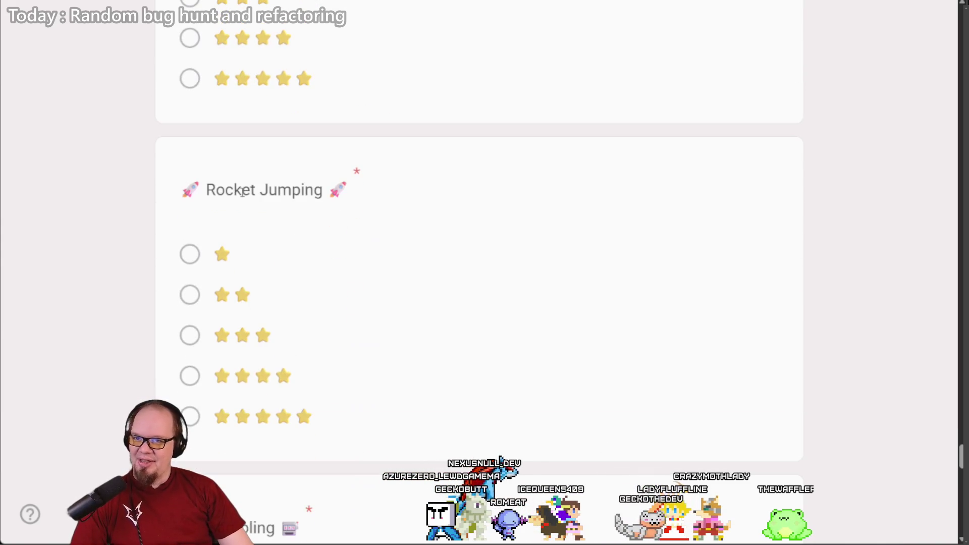
triple_click(237, 190)
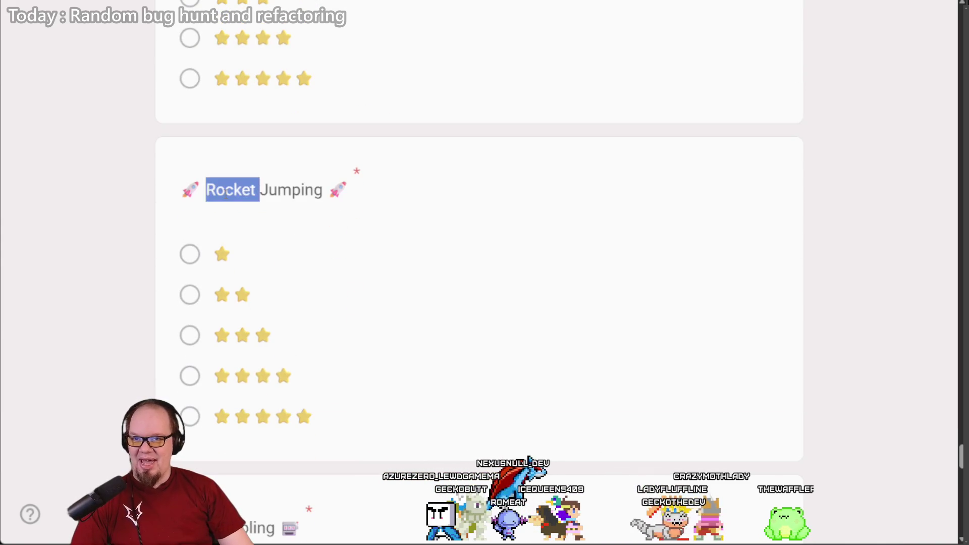
left_click(301, 220)
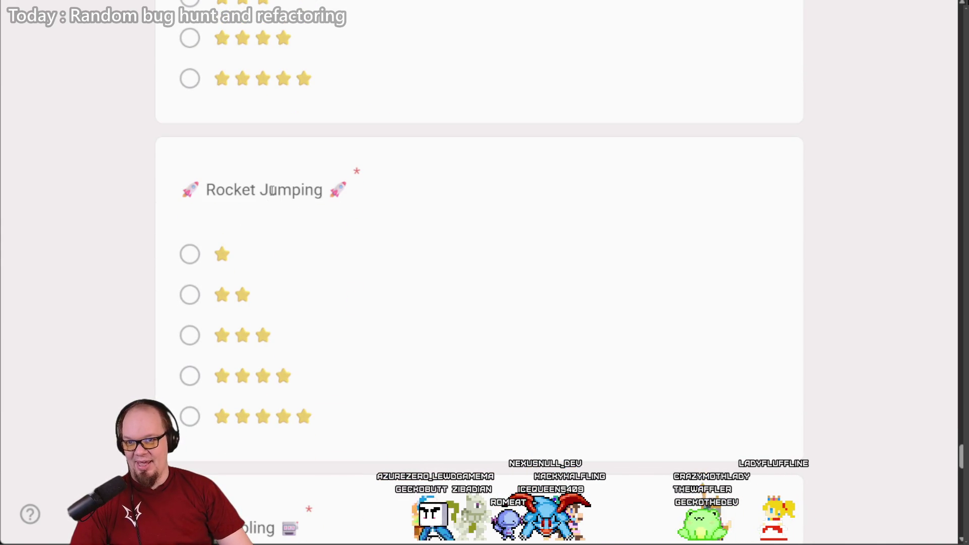
Step: Inspect the Rocket Jumping title's markup and start editing its text, then cancel the edit
right_click(271, 190)
left_click(321, 427)
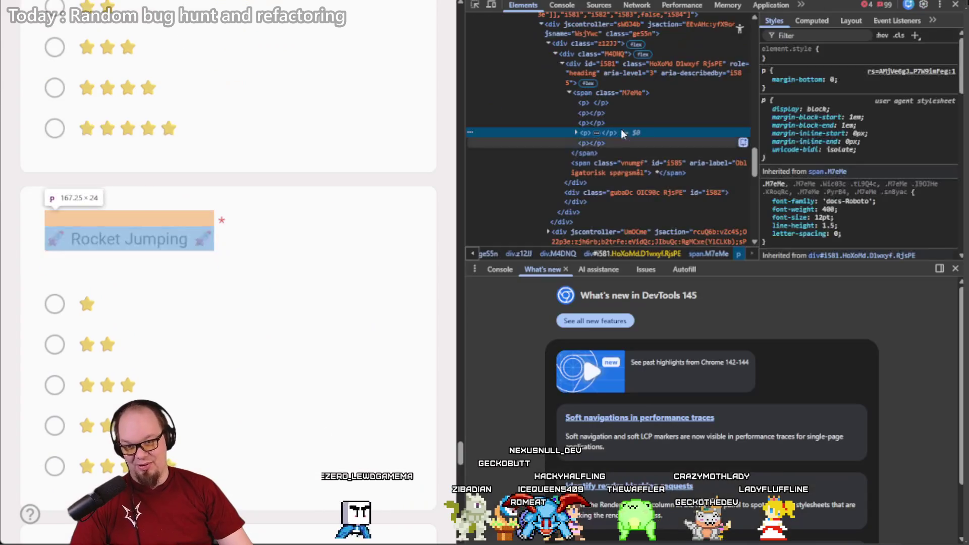
left_click(575, 132)
double_click(633, 143)
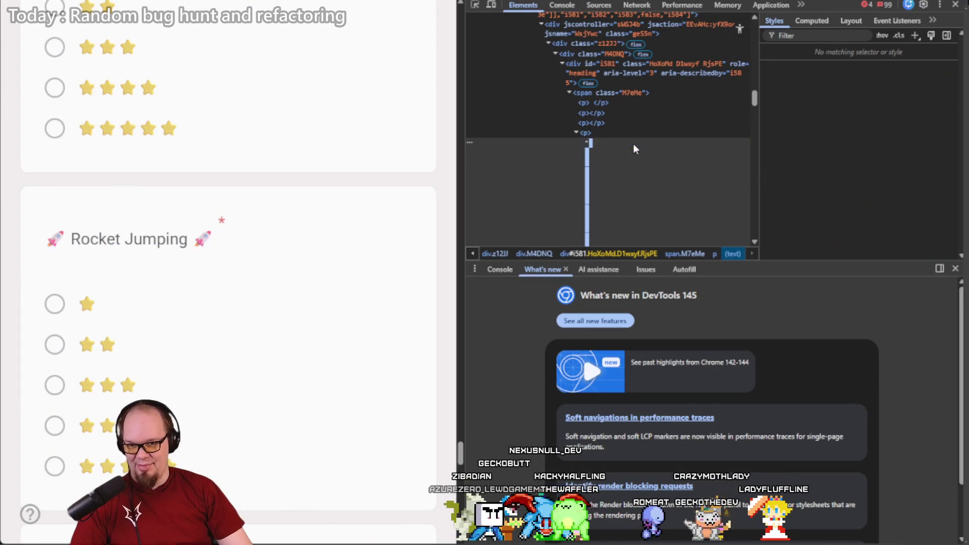
scroll(605, 147, "down", 2)
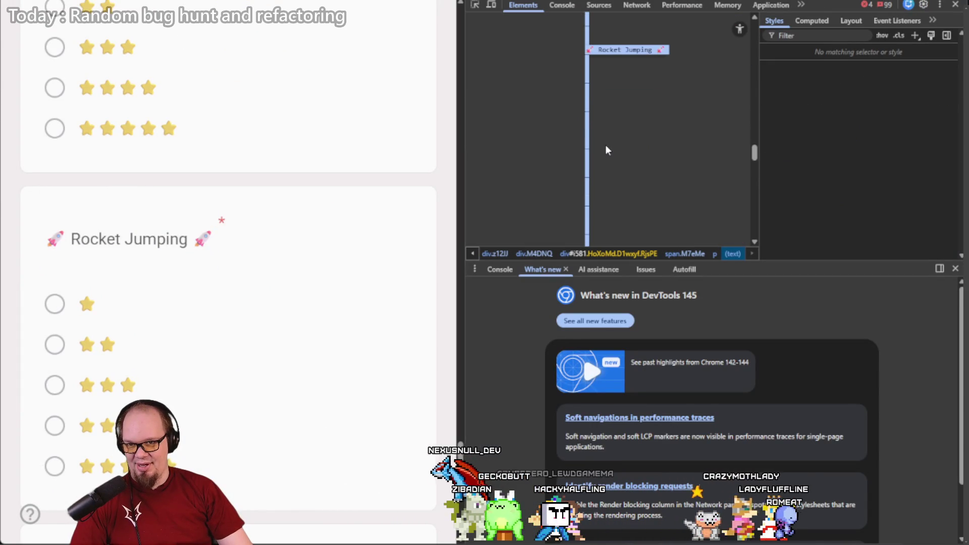
key("Escape")
Step: Re-inspect the title and change Rocket Jumping to Rocket Humping in the page source
right_click(156, 245)
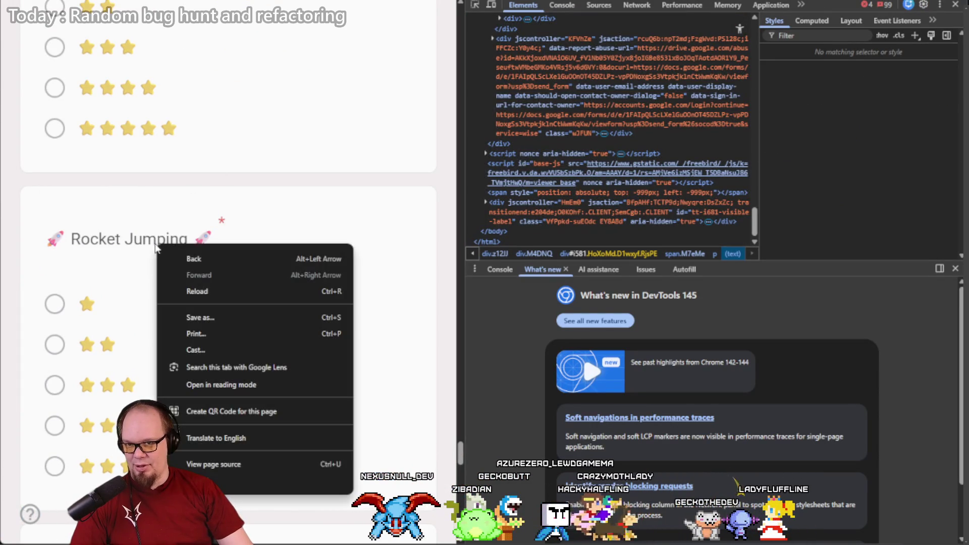
left_click(235, 481)
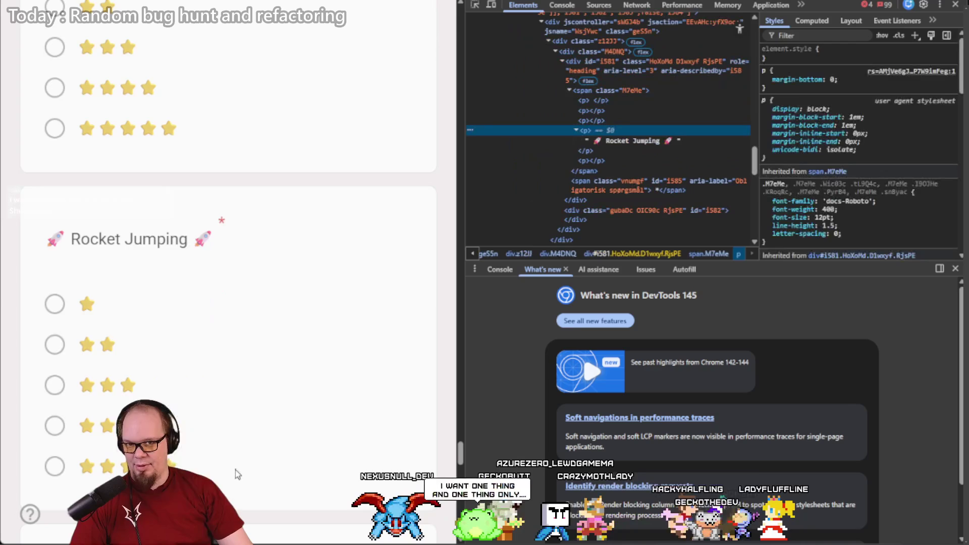
double_click(629, 137)
scroll(605, 144, "down", 5)
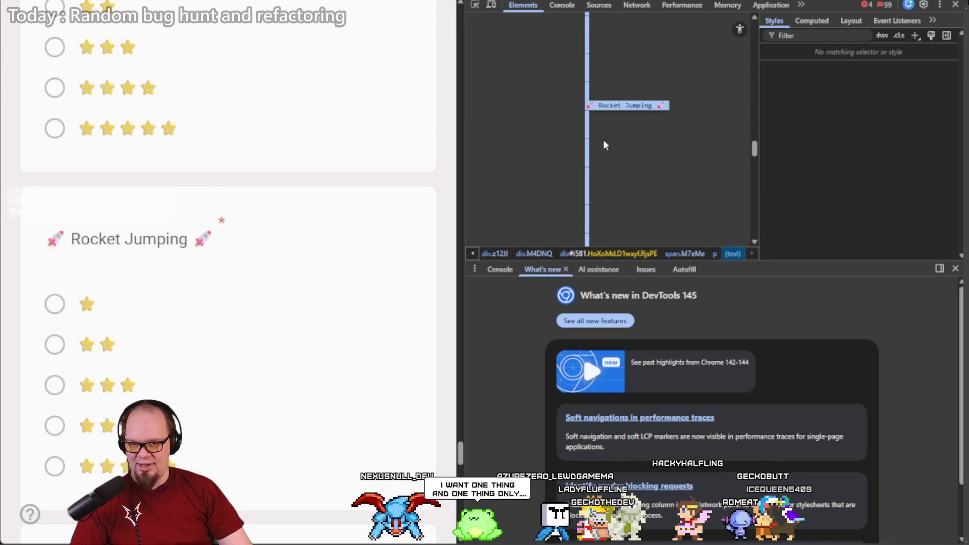
key("BackSpace")
type("H")
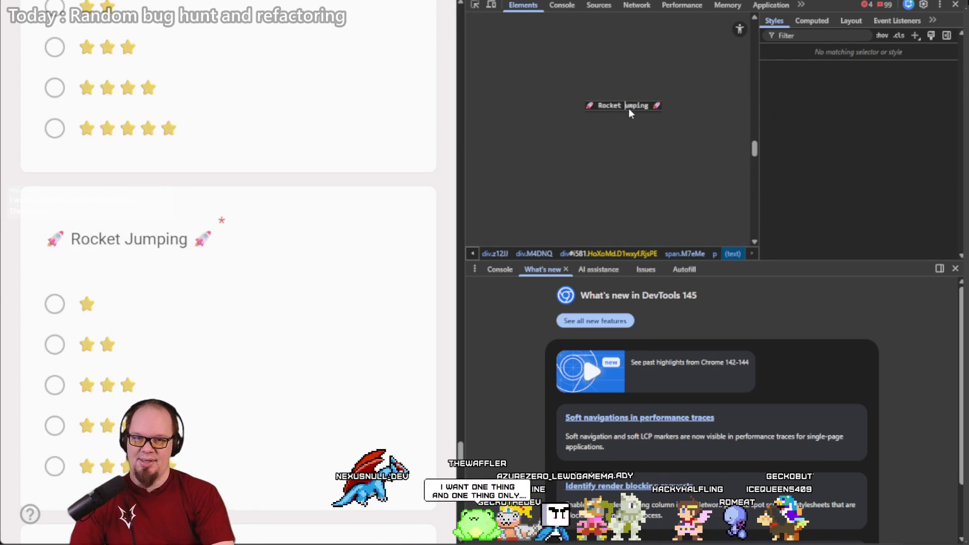
key("Return")
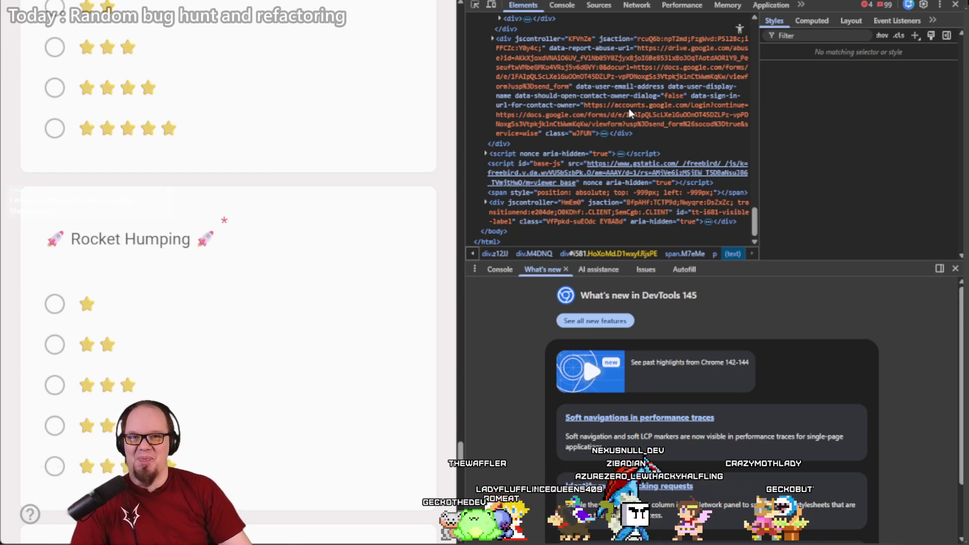
Step: Close DevTools, select the Rocket Humping title text, and open an Incognito window
left_click(955, 5)
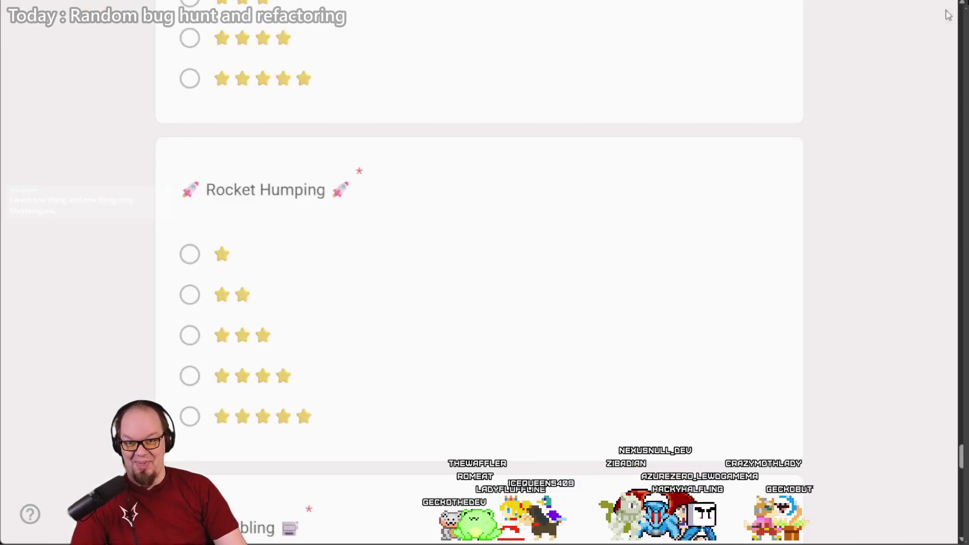
triple_click(237, 182)
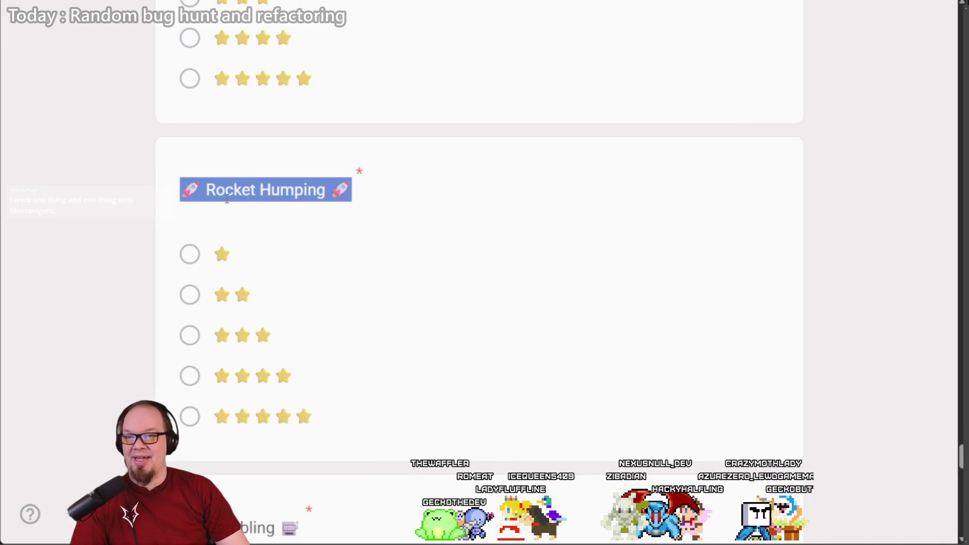
double_click(237, 188)
left_click_drag(238, 188, 284, 198)
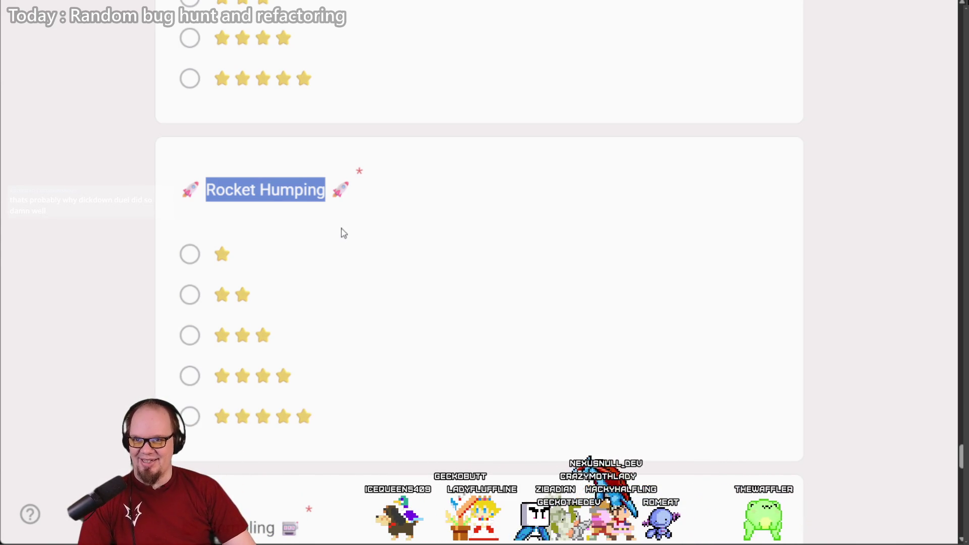
triple_click(213, 190)
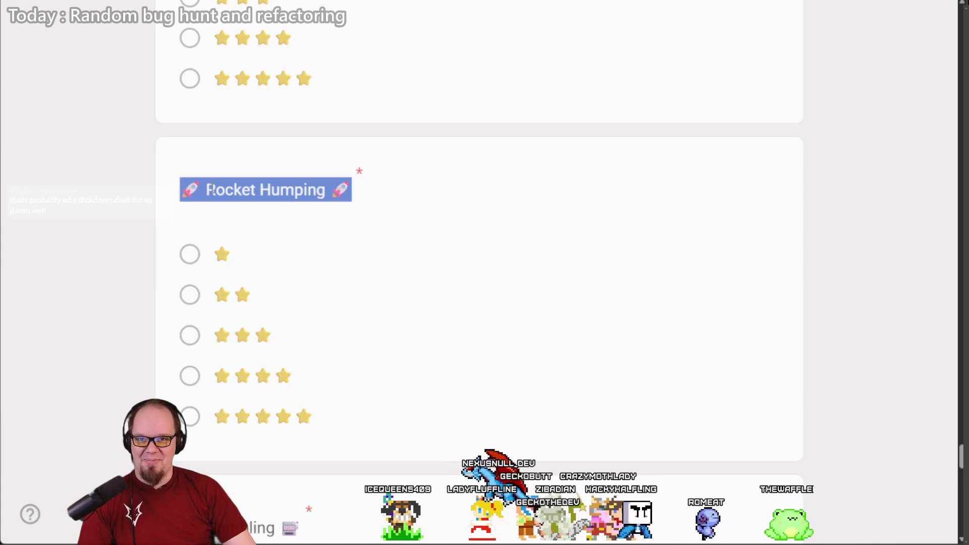
key("ctrl+shift+n")
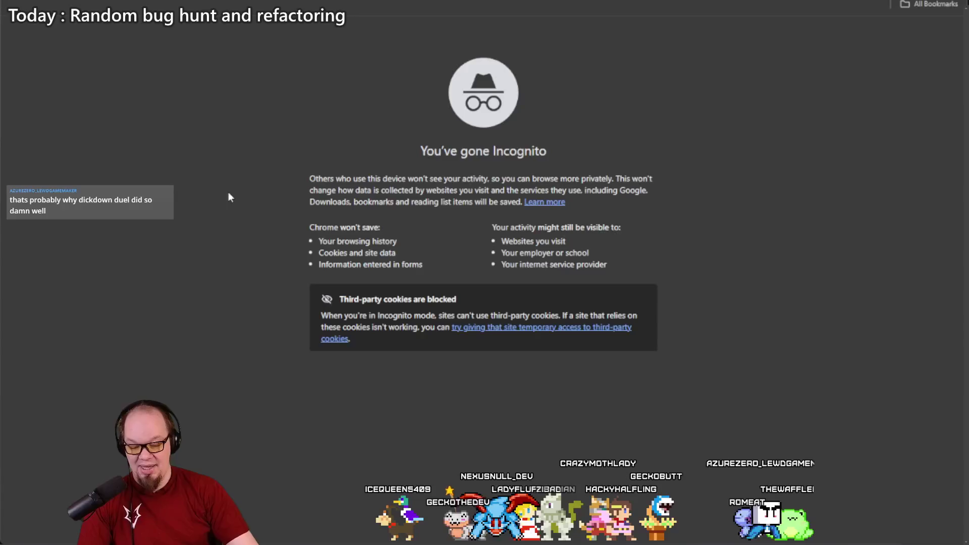
Step: Search namecheap.com for rockethumping.com, found available at $11.28/yr, then switch back to the form
type("name")
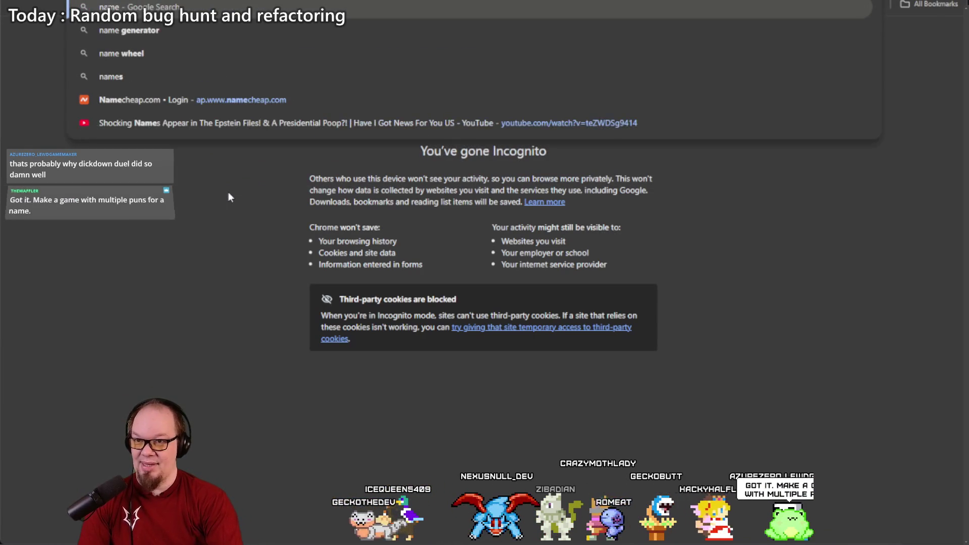
type("cheap.com")
key("Return")
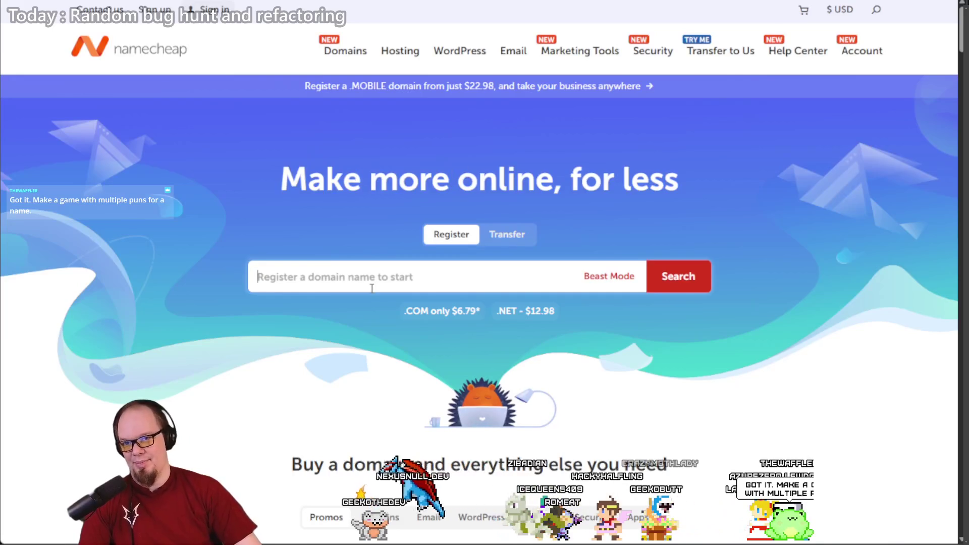
type("ro")
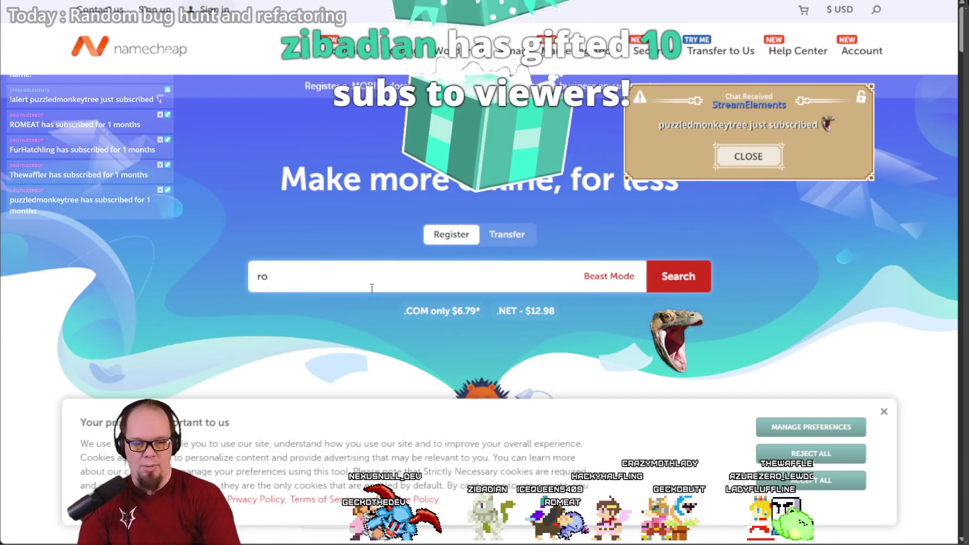
type("cket")
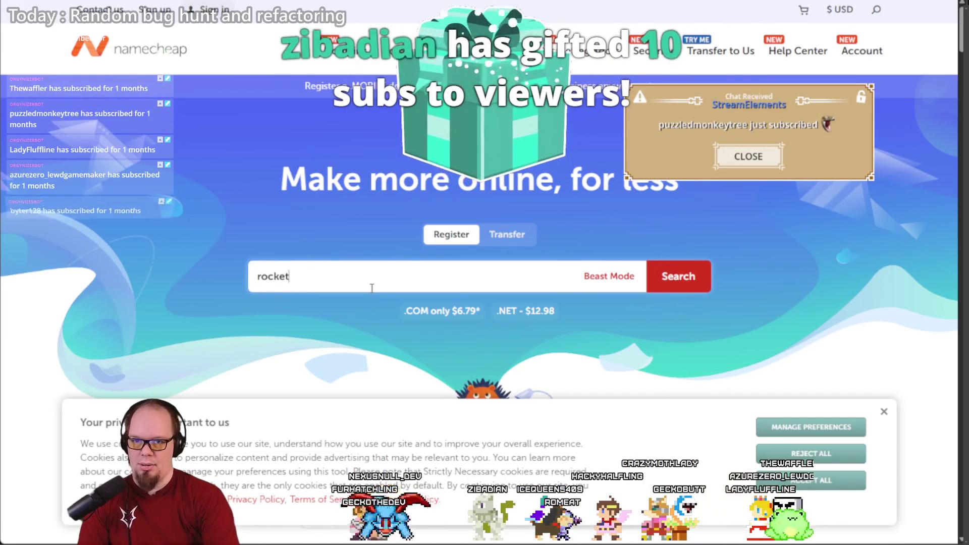
type("humpæ")
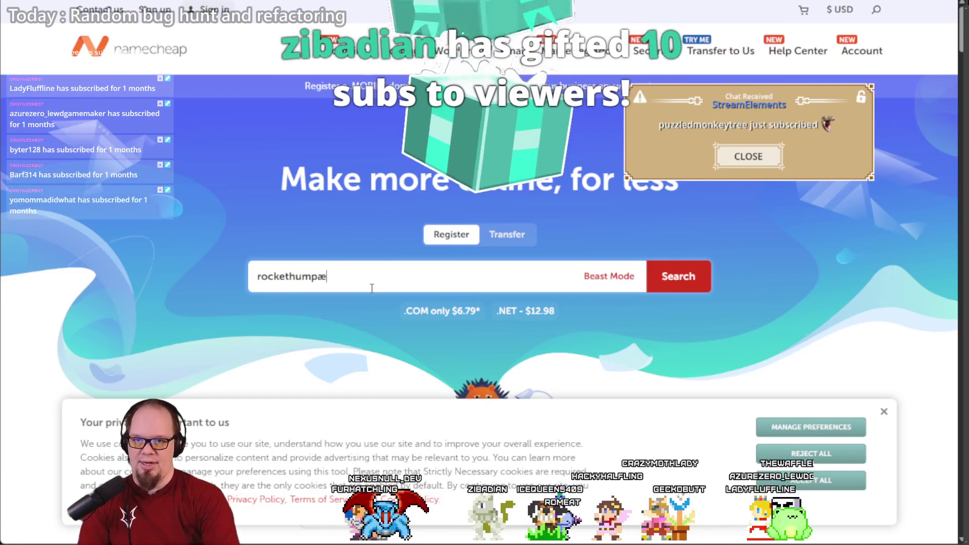
key("BackSpace")
key("BackSpace")
type("ping.co")
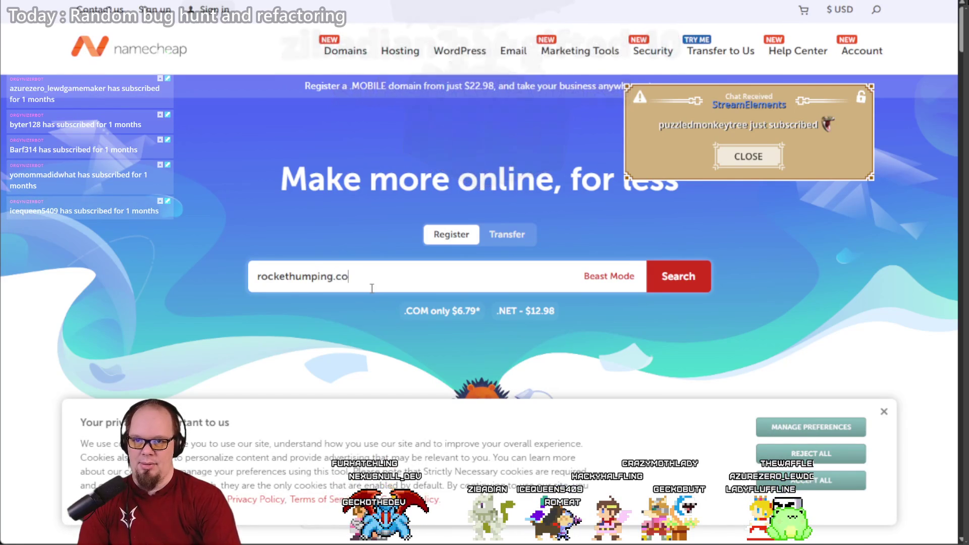
key("Return")
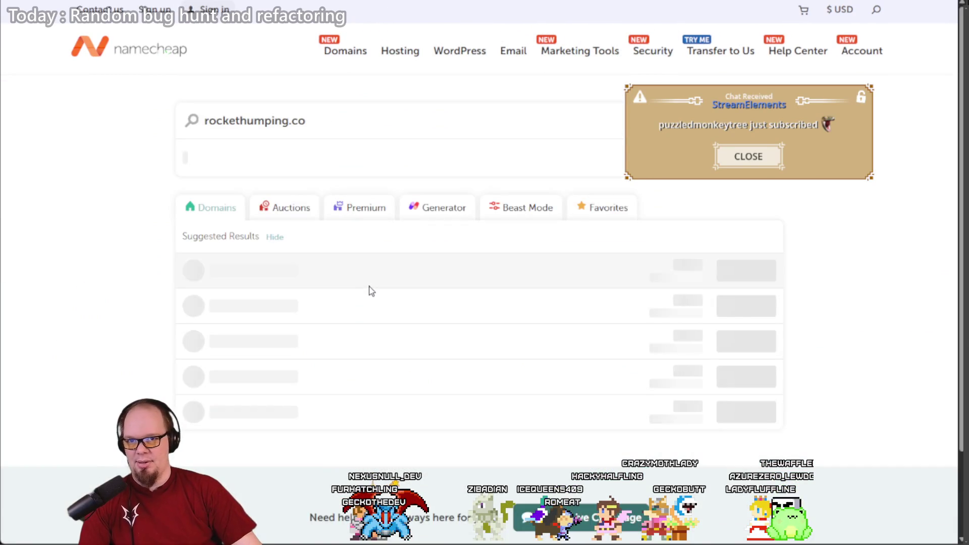
type("m")
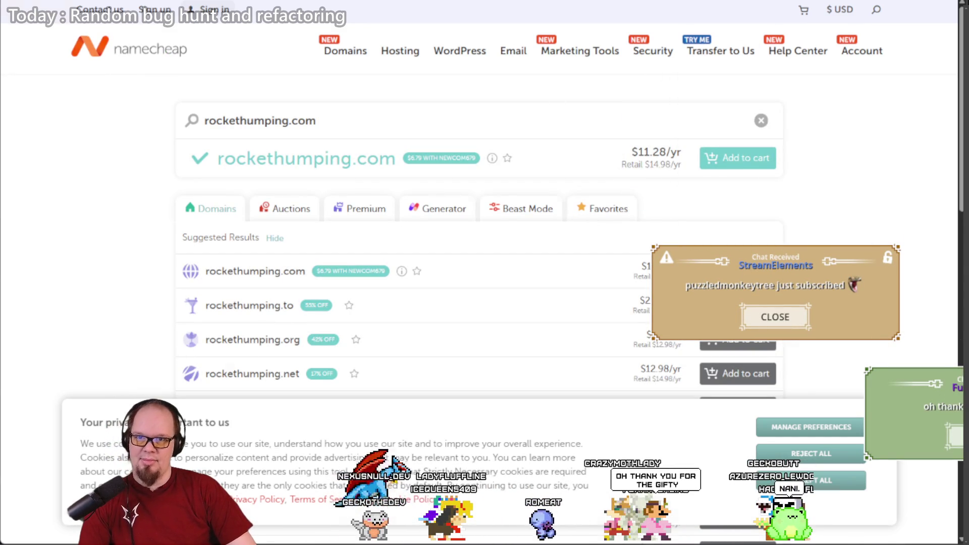
key("alt+Tab")
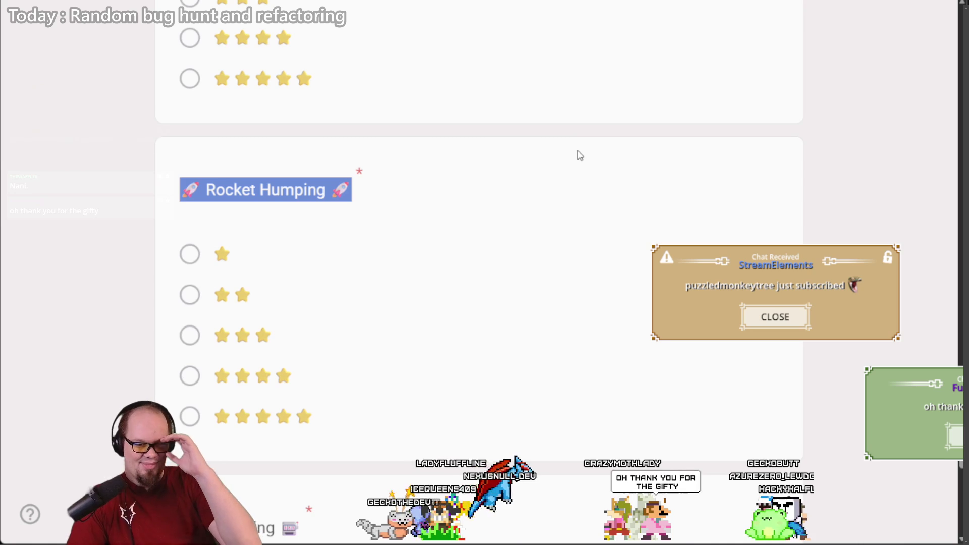
Step: Leave the form and switch to Unity's Game view showing the merchant wares screen
left_click(747, 295)
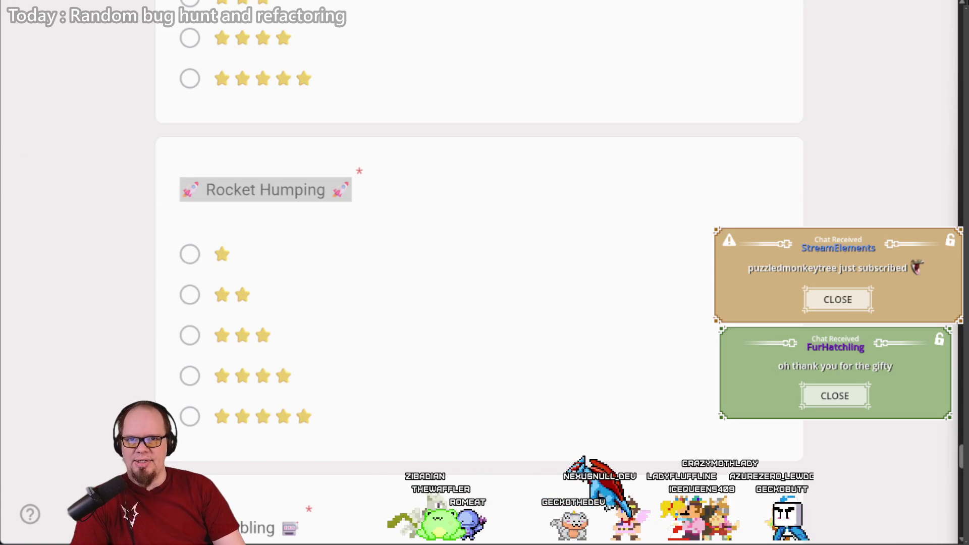
key("alt+Tab")
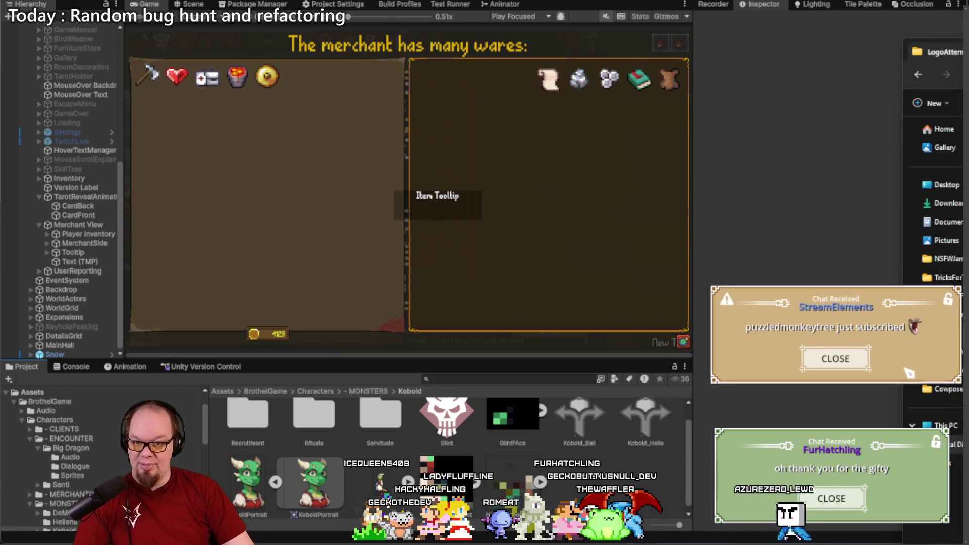
left_click(856, 370)
Step: Bring the Unity editor in front of File Explorer and look over the other open windows
left_click(840, 508)
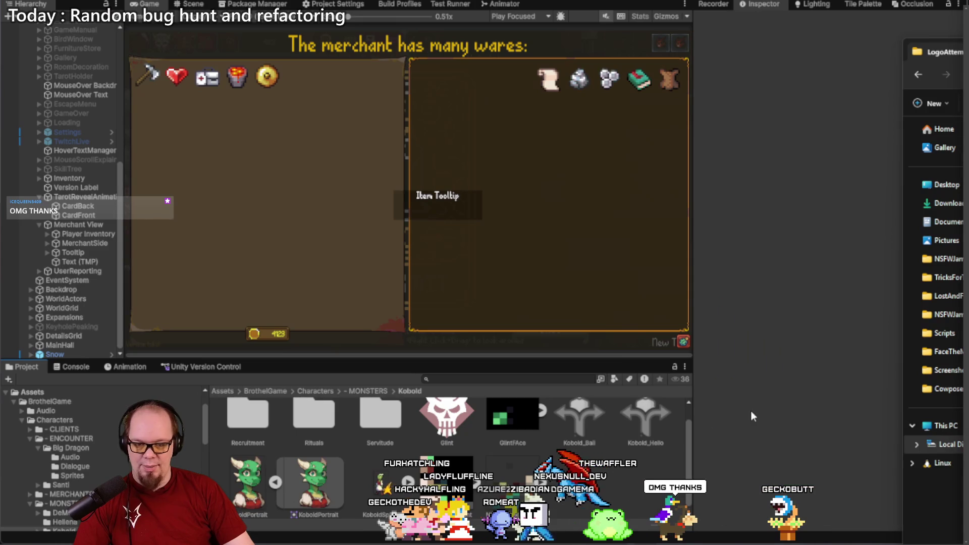
left_click(787, 327)
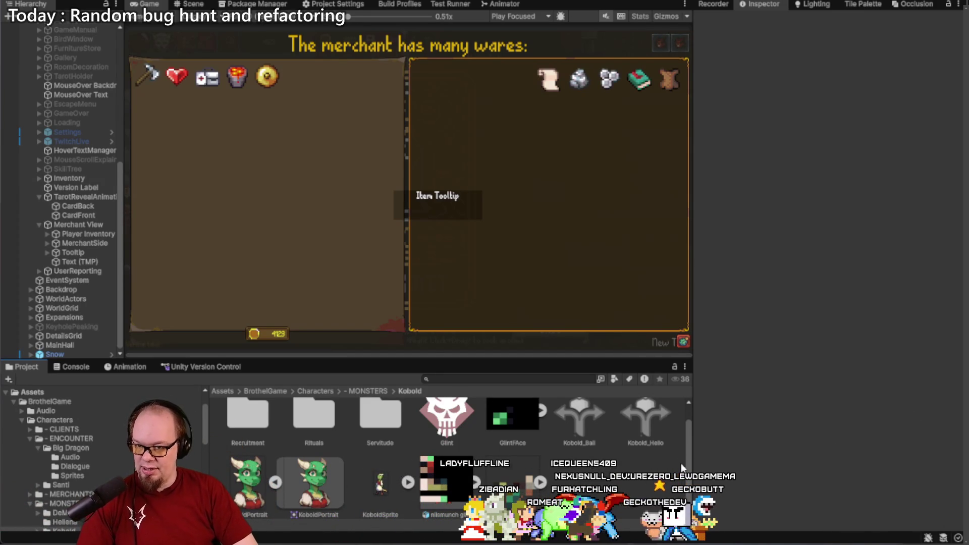
mouse_move(240, 543)
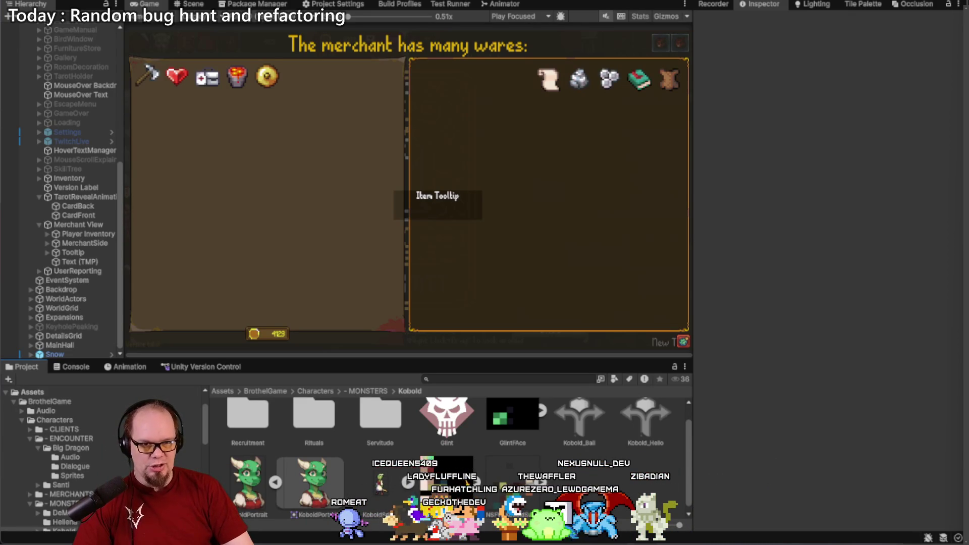
key("alt+Tab")
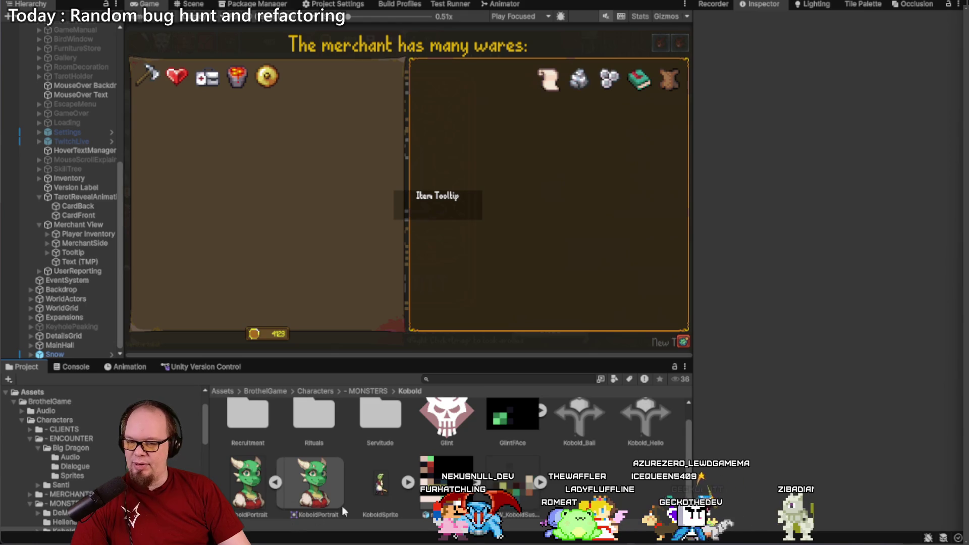
mouse_move(257, 544)
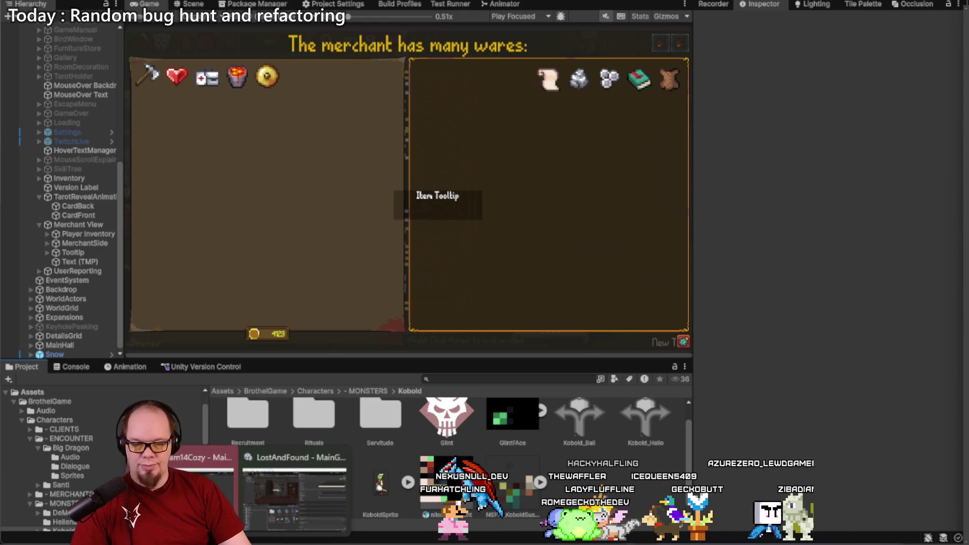
Step: Launch Adobe Illustrator 2024 from a Start menu search for 'ill'
key("super")
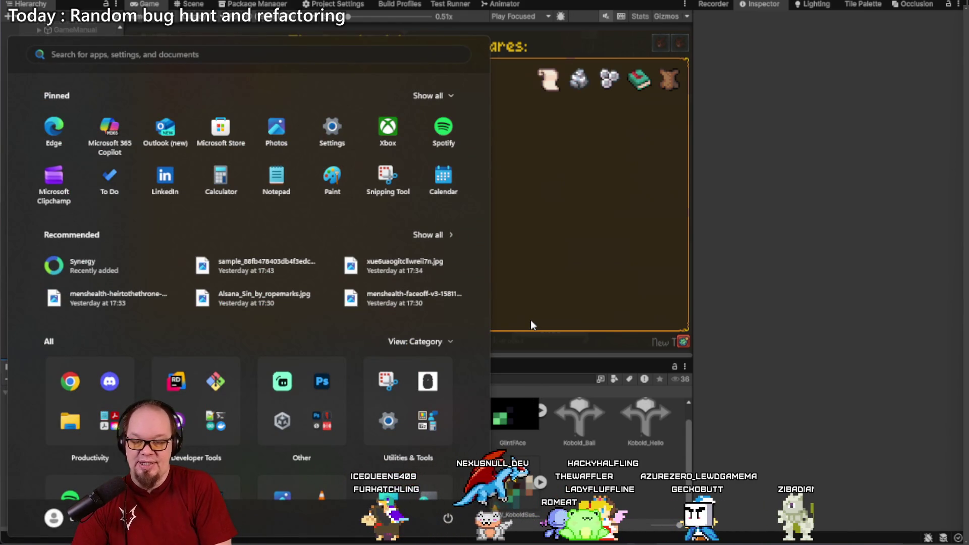
type("unity Hub")
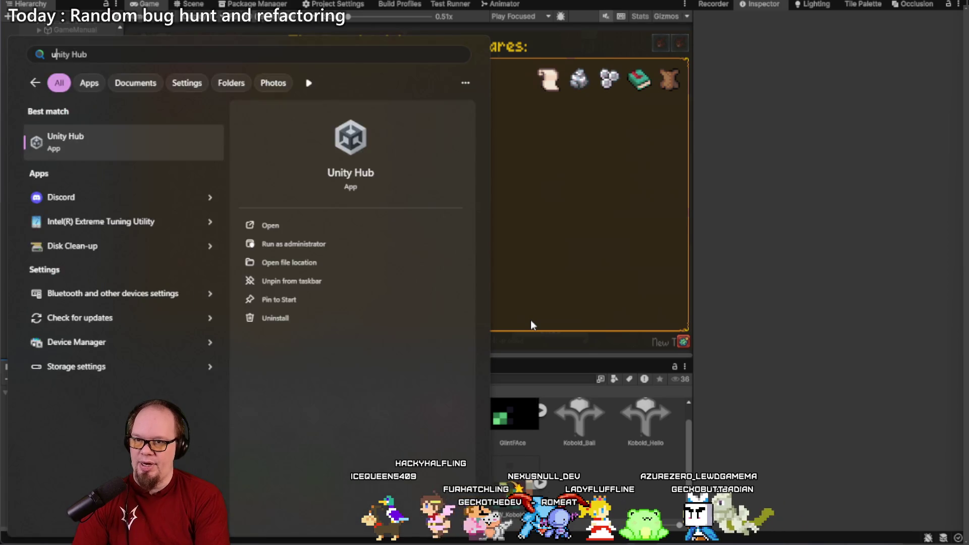
key("BackSpace")
key("BackSpace")
key("BackSpace")
type("ill")
key("Return")
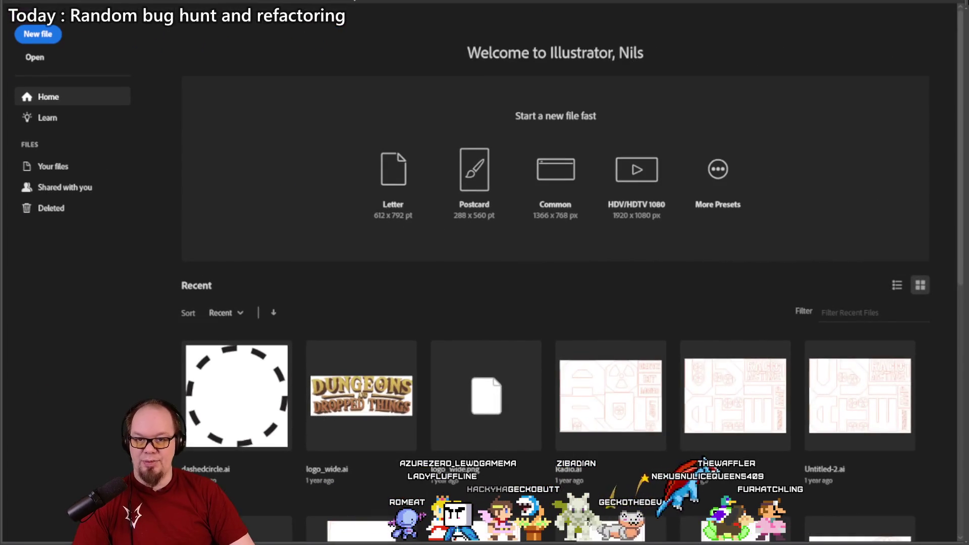
Step: Create a new 1366 x 768 px document from the Common preset and pick the Type tool
scroll(419, 201, "down", 3)
scroll(419, 201, "down", 5)
scroll(418, 198, "up", 8)
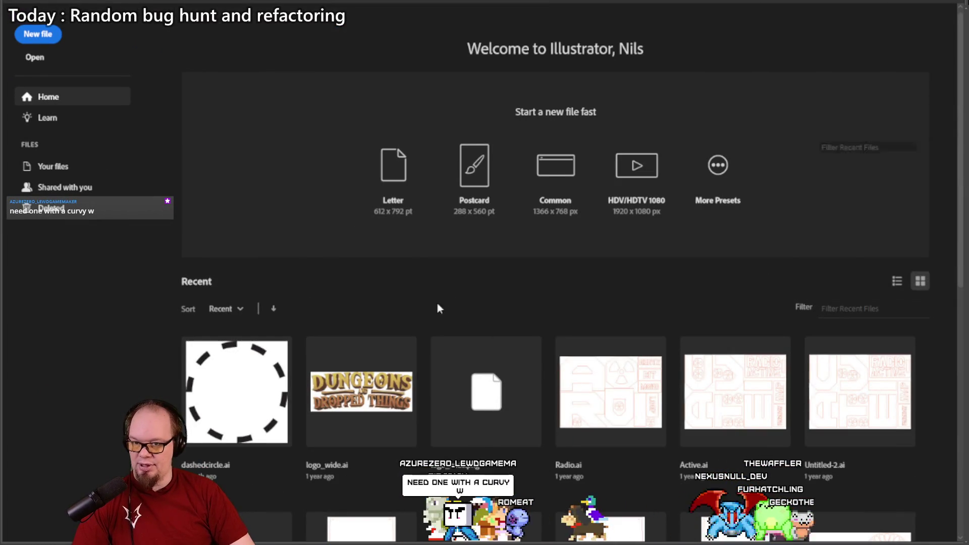
scroll(267, 285, "down", 5)
scroll(316, 272, "up", 5)
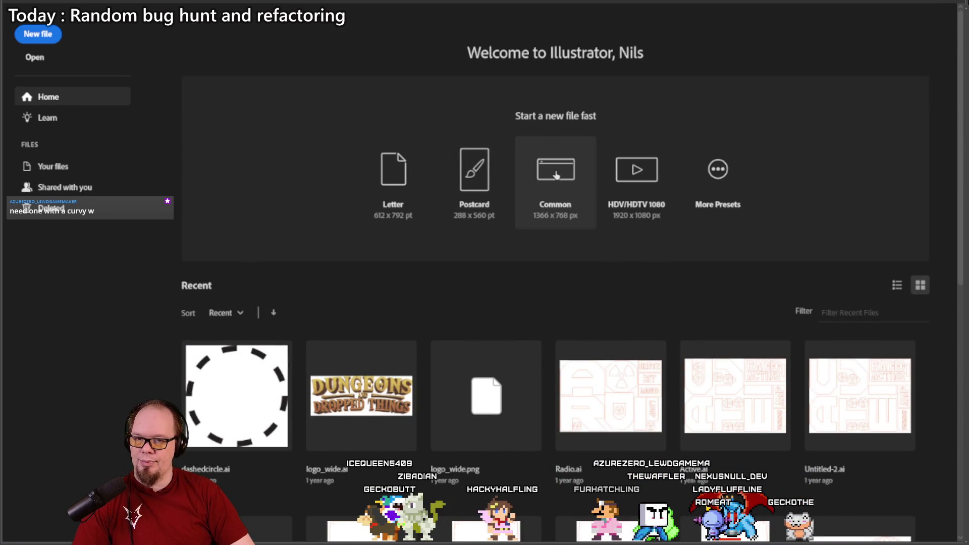
left_click(556, 175)
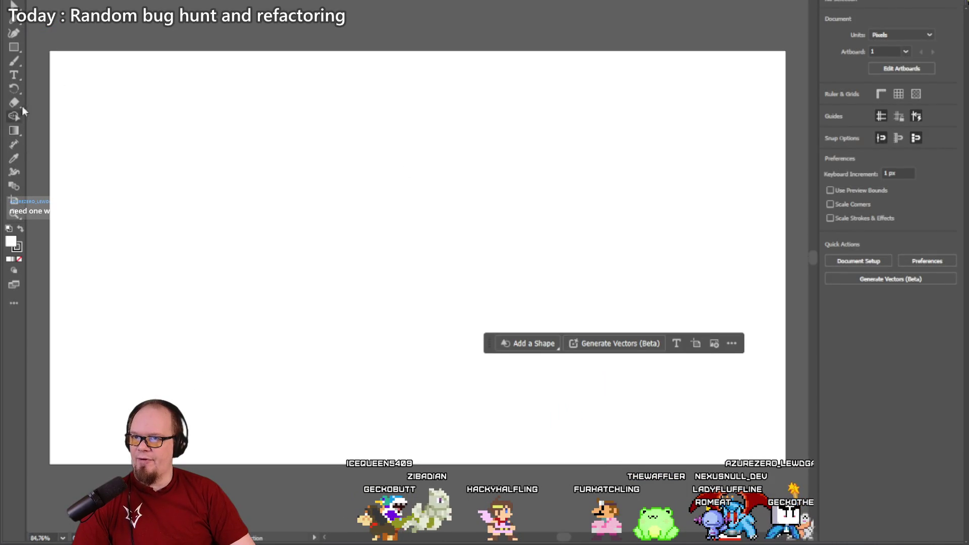
left_click(19, 74)
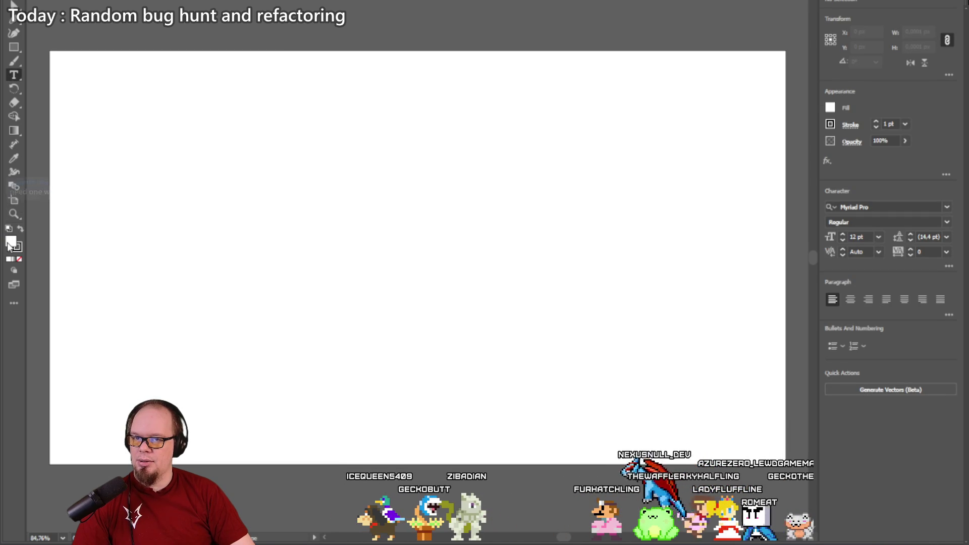
Step: Draw an area text box on the artboard and type 'Rocket' into it
left_click_drag(148, 142, 670, 379)
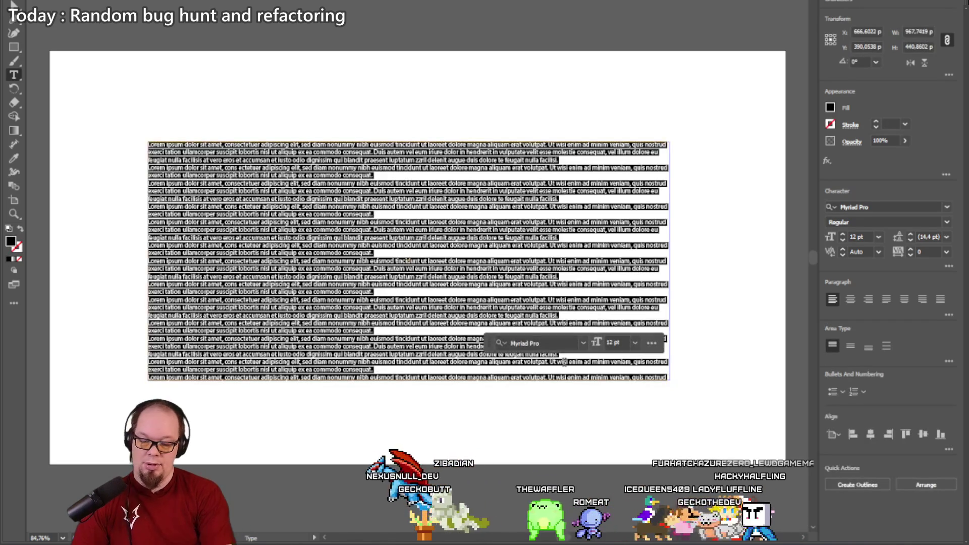
type("Rocket")
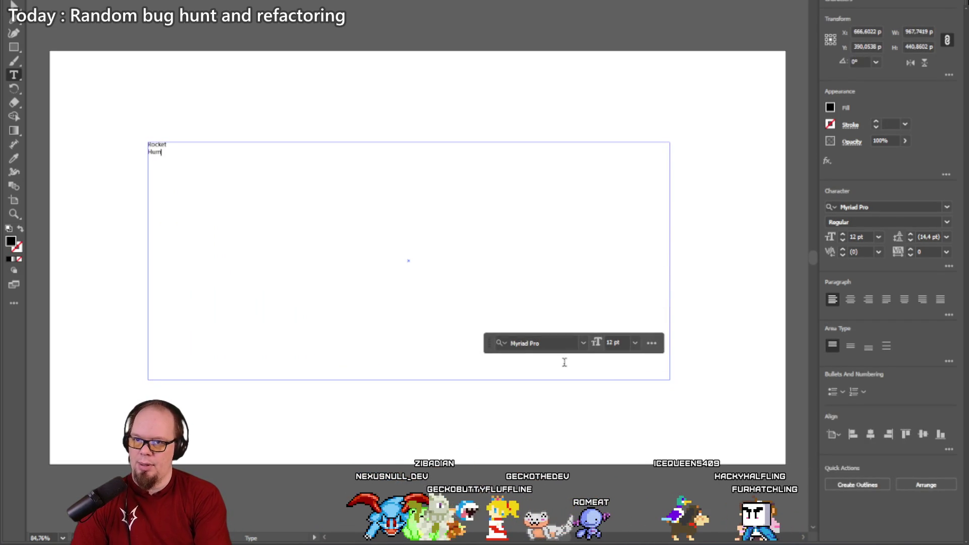
key("Escape")
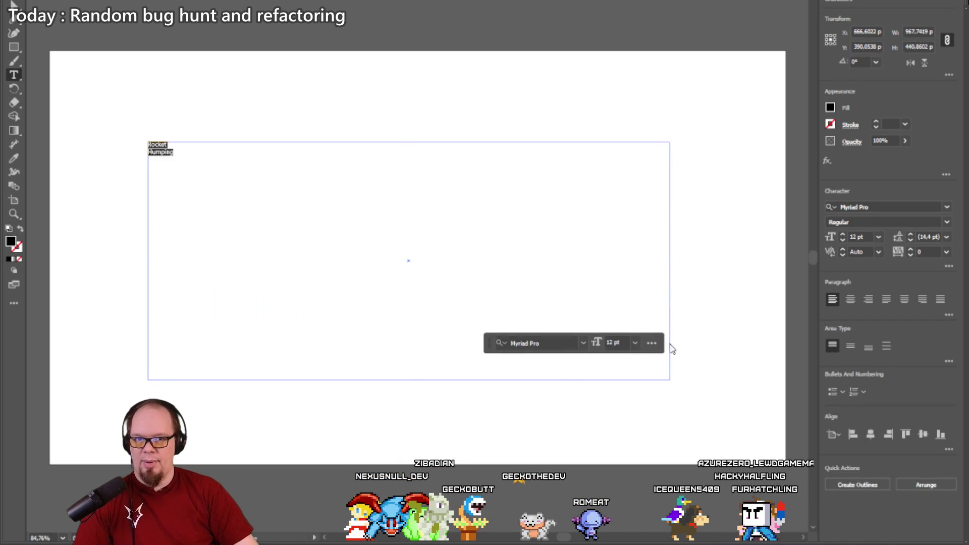
Step: Set the text to the Maiden Crimes font at 72 pt
left_click(947, 206)
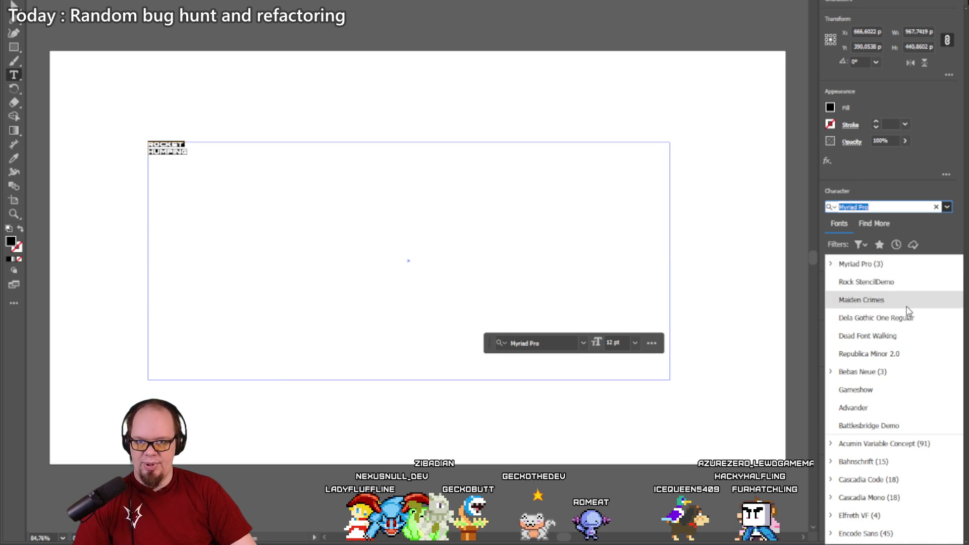
left_click(907, 303)
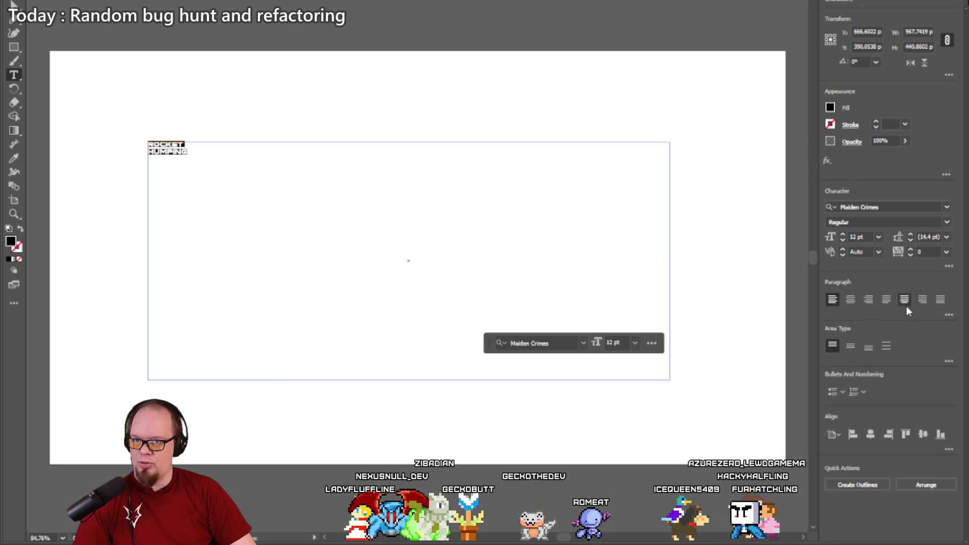
left_click(842, 234)
left_click(878, 237)
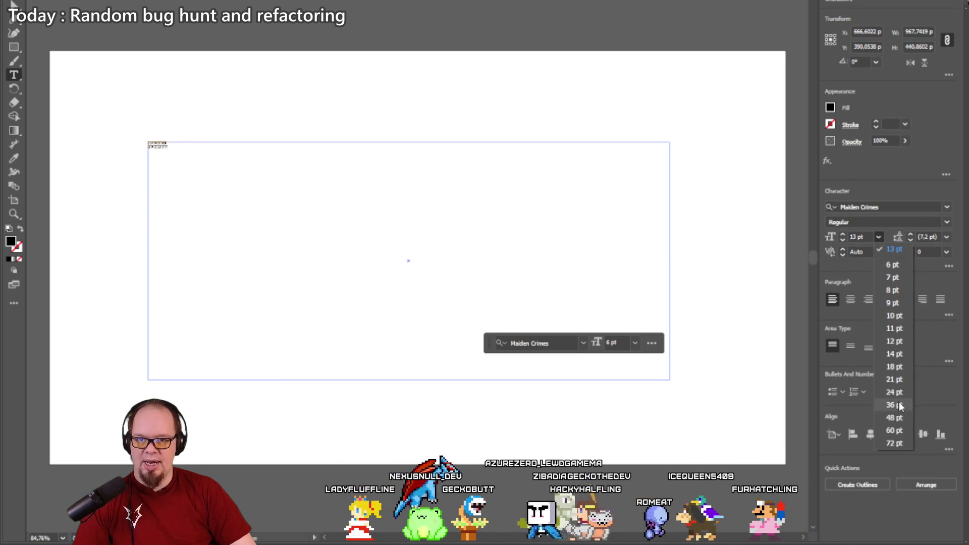
left_click(893, 443)
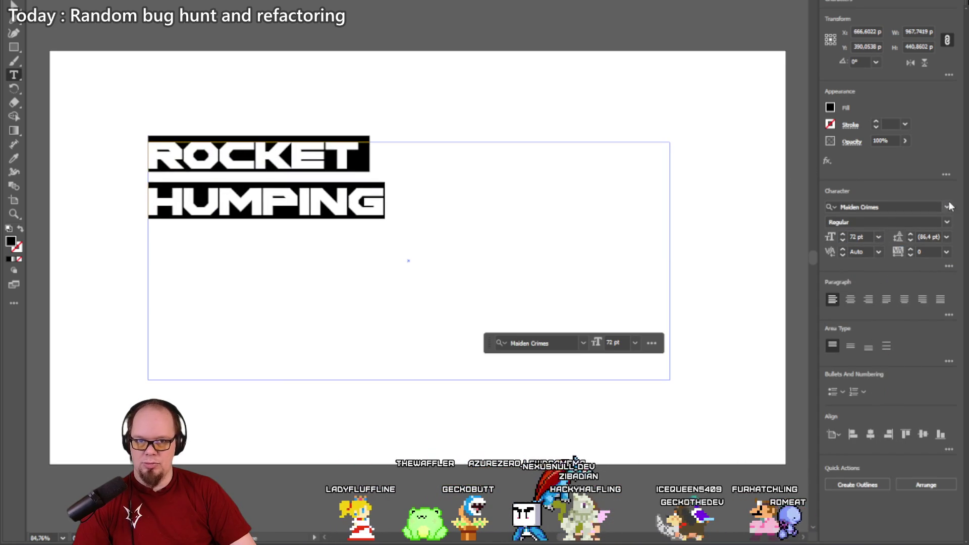
left_click(949, 207)
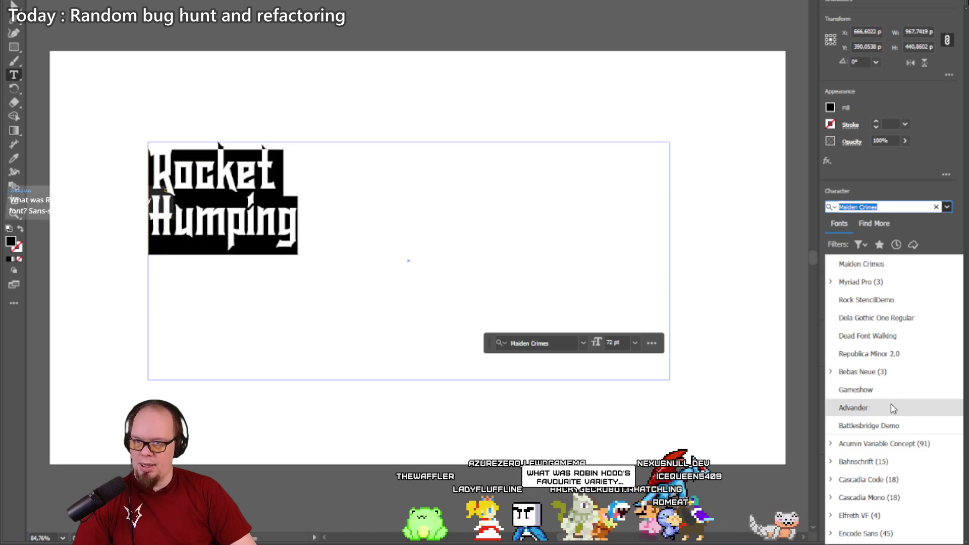
Step: Compare other fonts, keep Maiden Crimes, and raise the word ROCKET to 74 pt
scroll(893, 409, "down", 10)
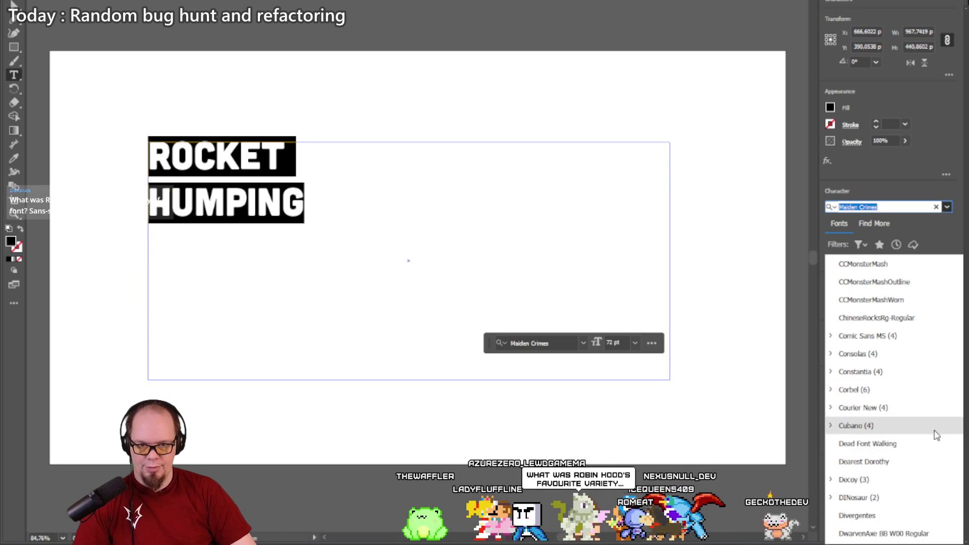
scroll(926, 424, "down", 5)
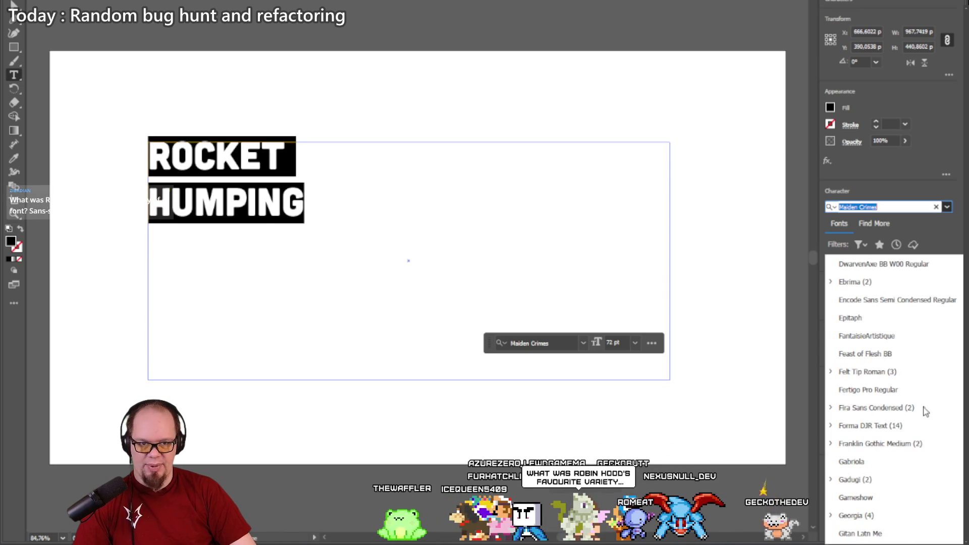
scroll(914, 400, "down", 3)
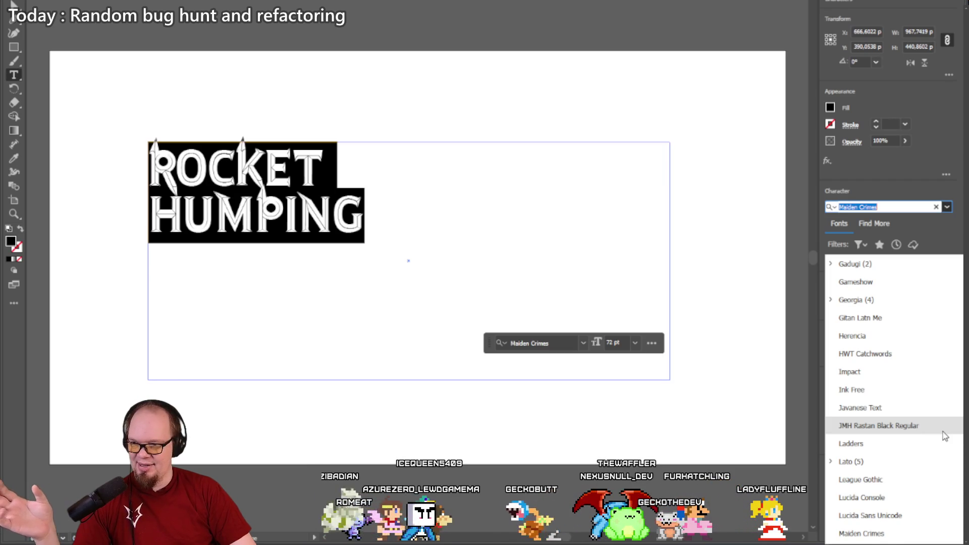
scroll(945, 436, "down", 5)
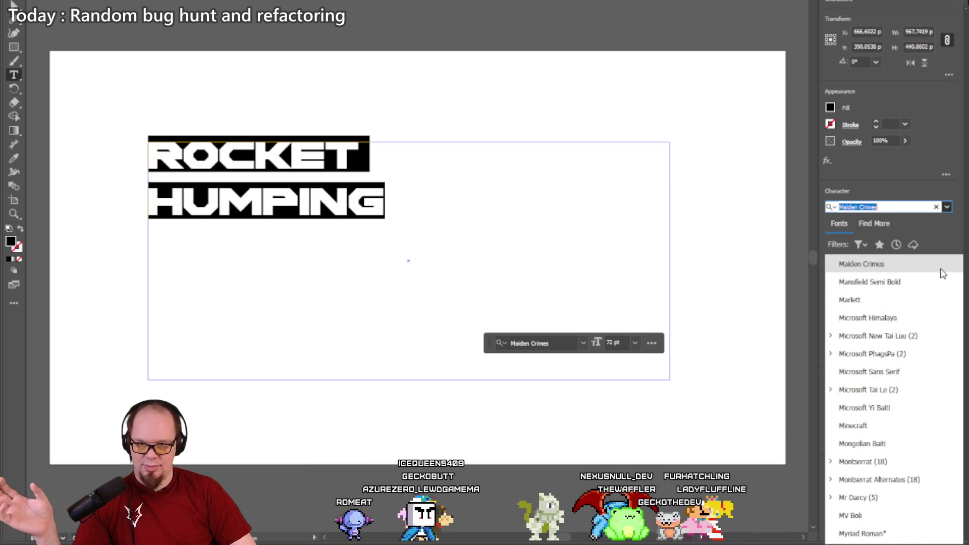
left_click(942, 271)
left_click_drag(359, 160, 146, 149)
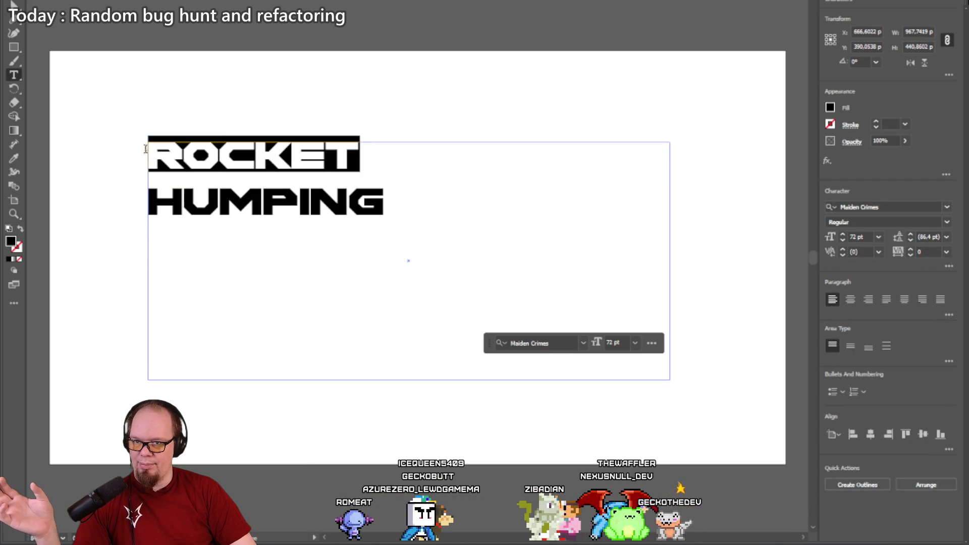
left_click(842, 235)
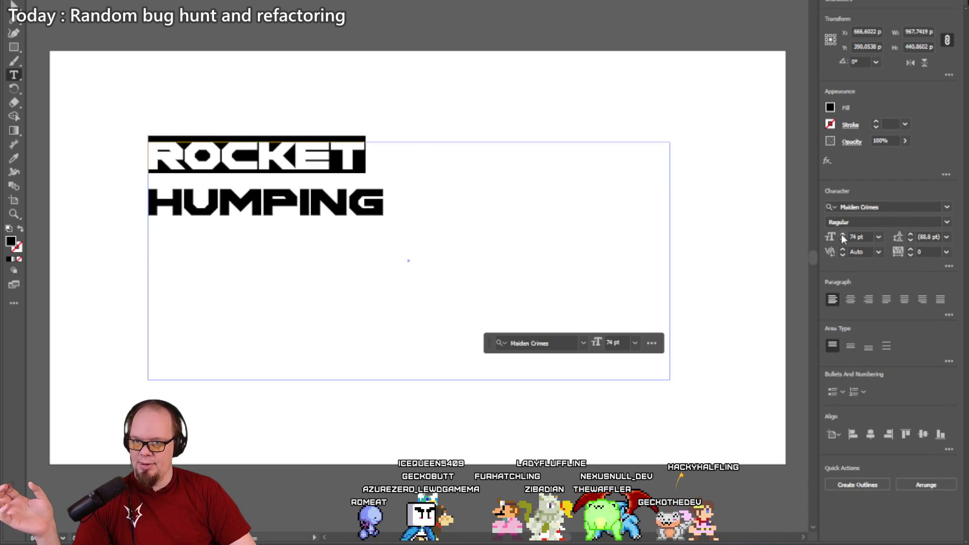
Step: Step ROCKET's size up to 82 pt, then select both lines of text
left_click(841, 234)
left_click(841, 235)
left_click(841, 234)
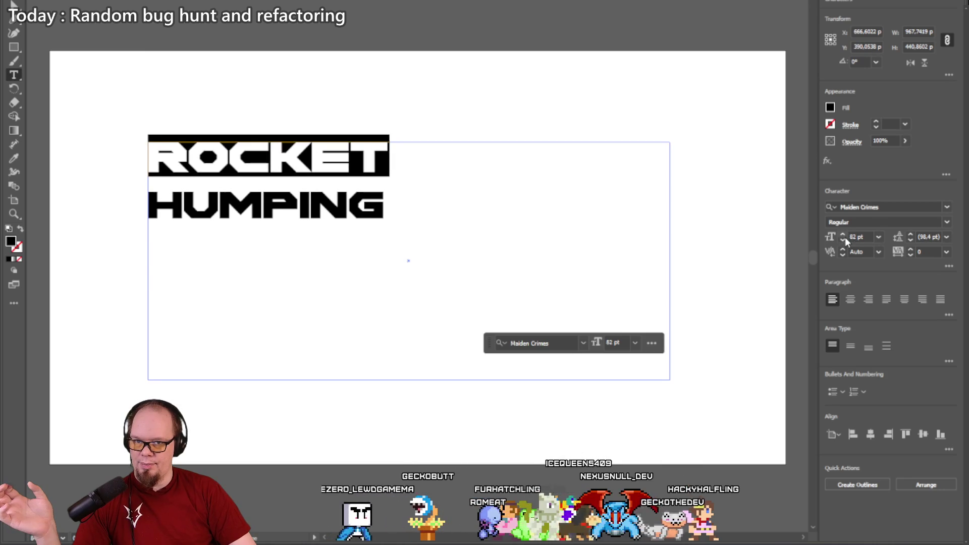
left_click_drag(388, 209, 175, 167)
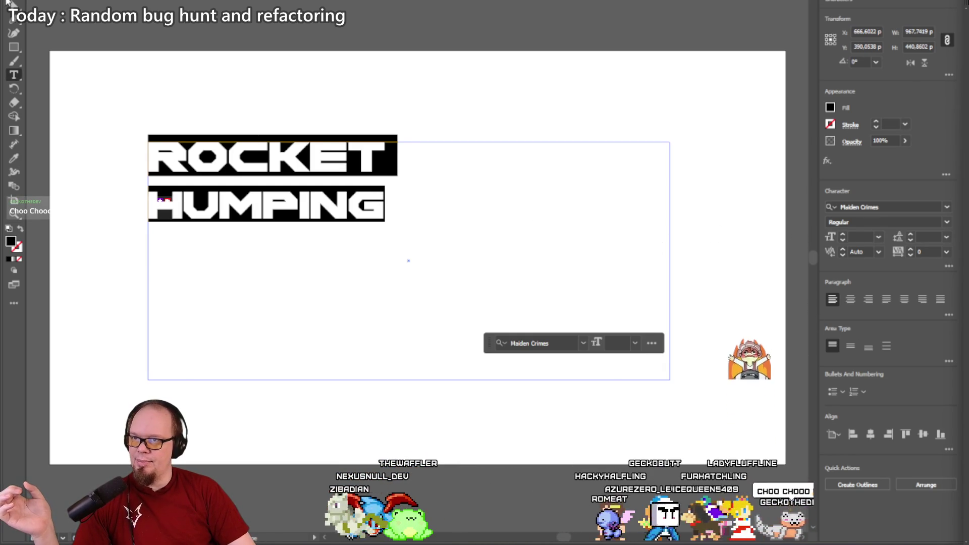
Step: Trim the ROCKET HUMPING text frame to about 449 by 156 to hug both lines
key("Escape")
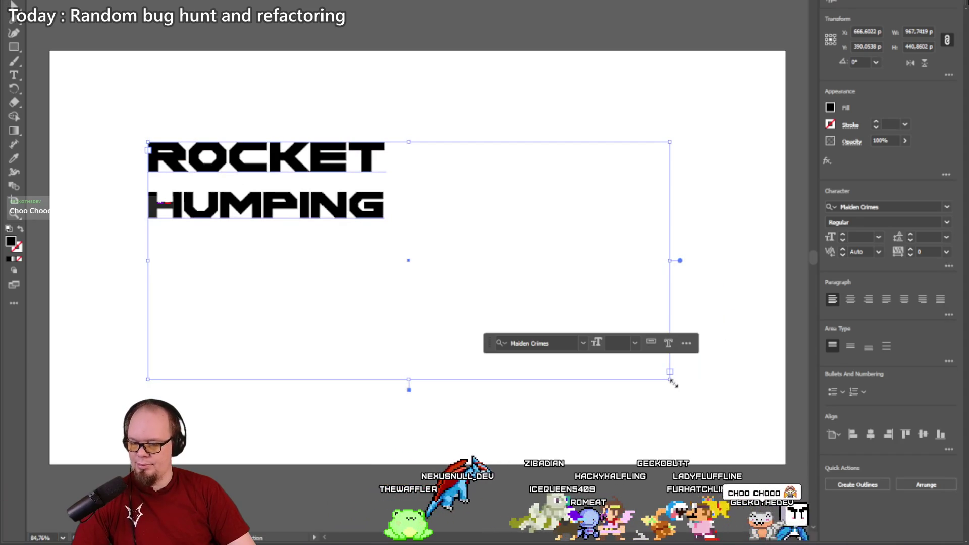
mouse_move(673, 385)
left_mouse_down()
mouse_move(389, 225)
mouse_move(744, 410)
left_mouse_up()
key("ctrl+z")
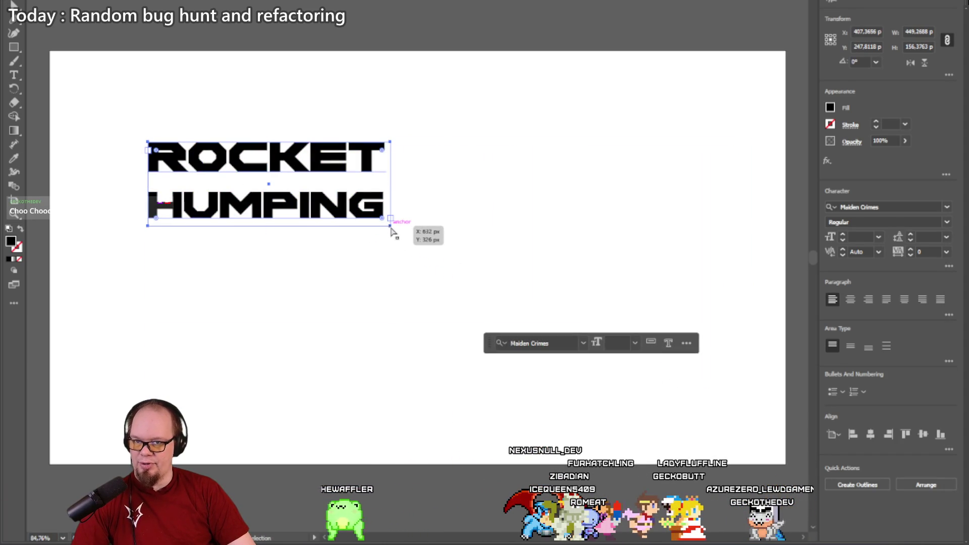
mouse_move(393, 225)
left_mouse_down()
mouse_move(459, 273)
mouse_move(396, 240)
mouse_move(391, 227)
left_mouse_up()
Step: Apply Object > Path > Outline Stroke to the text
left_click(103, 1)
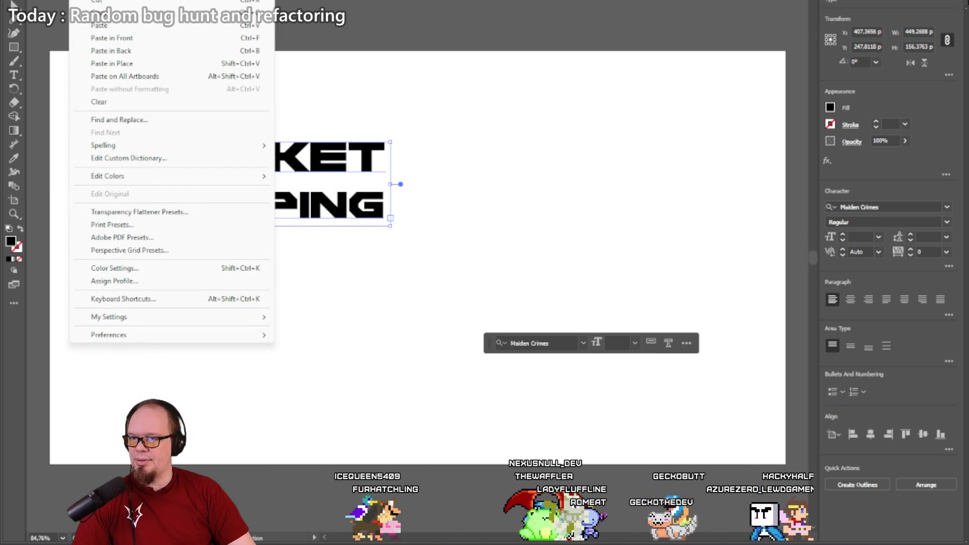
left_click(78, 1)
left_click(103, 1)
mouse_move(176, 279)
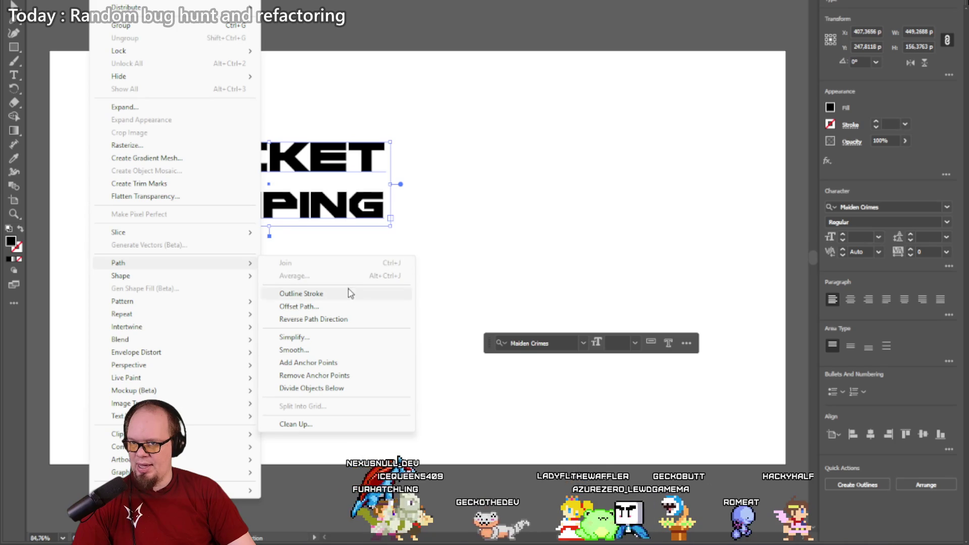
left_click(347, 298)
Step: Move the text to the artboard centre and try Object > Shape > Convert to Shape
left_click_drag(354, 187, 511, 286)
left_click(126, 2)
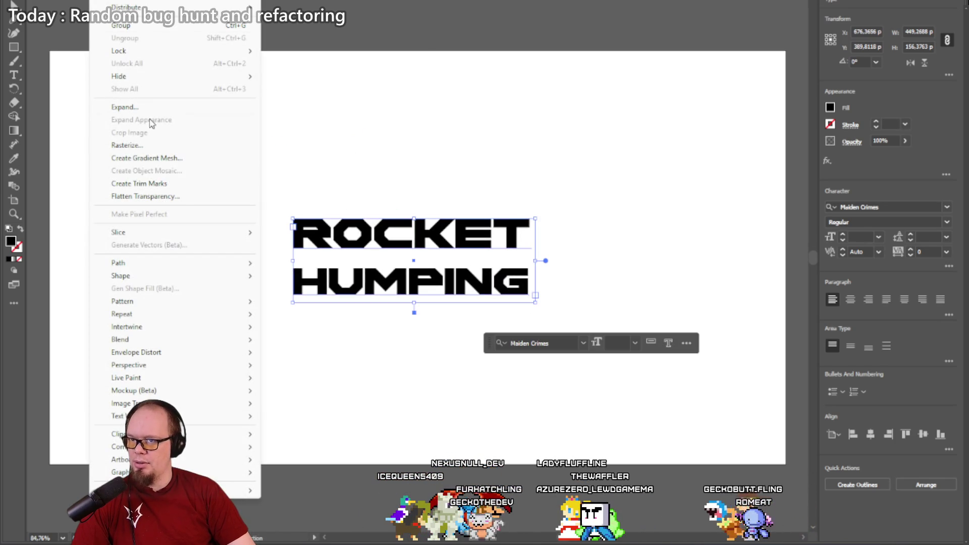
mouse_move(191, 275)
left_click(301, 276)
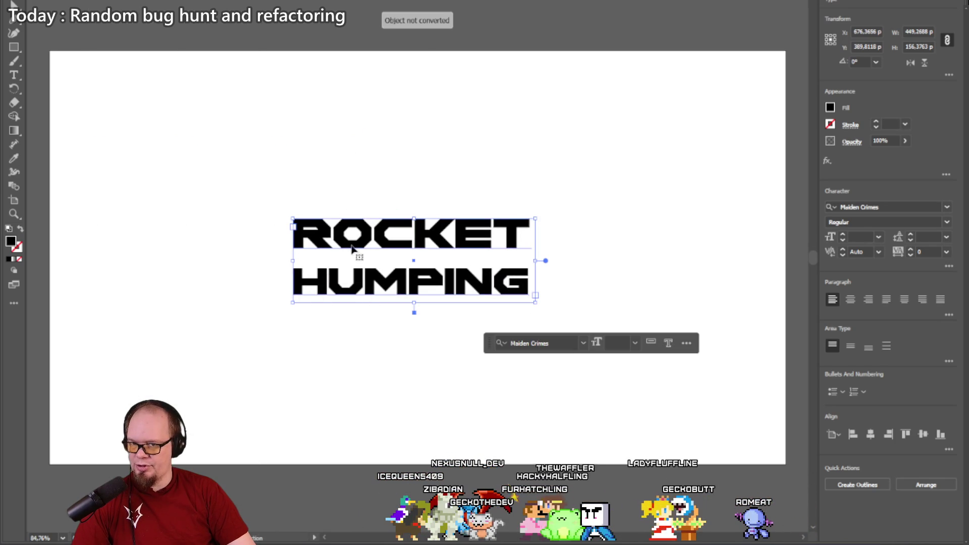
Step: Apply Object > Text Wrap > Make and confirm the warning
left_click(126, 3)
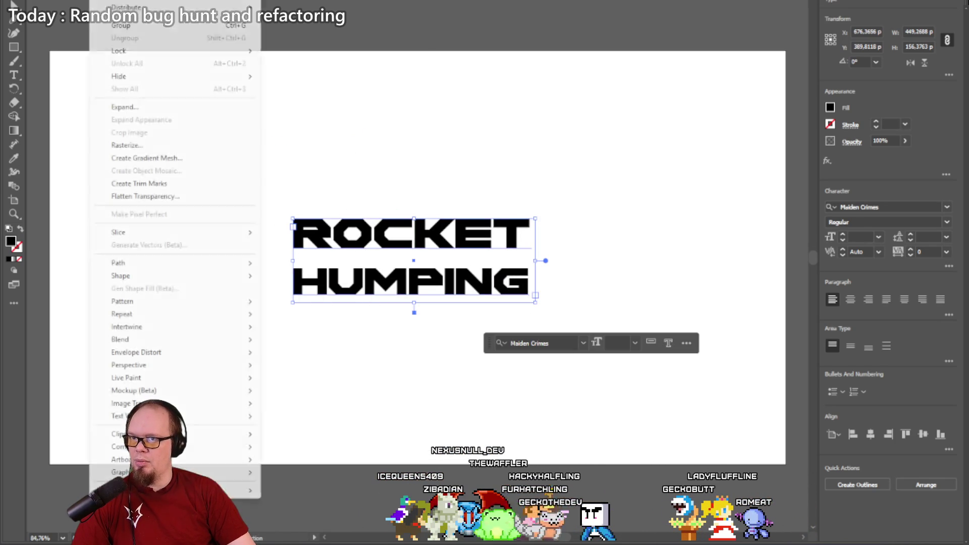
mouse_move(165, 303)
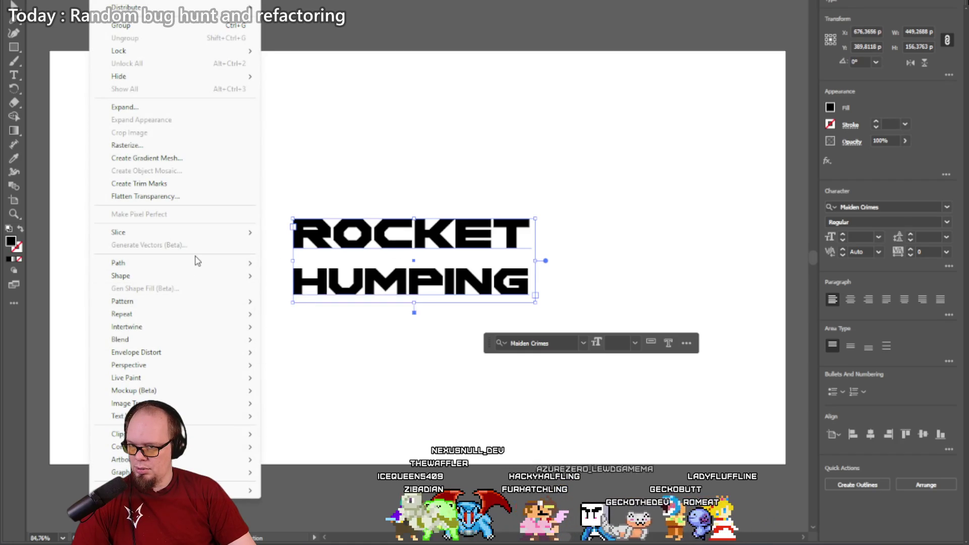
mouse_move(195, 264)
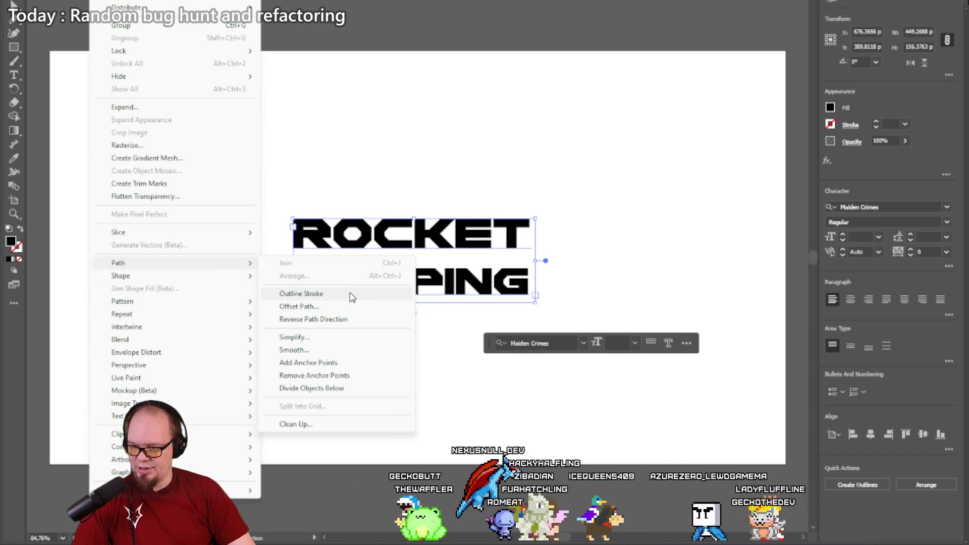
mouse_move(212, 416)
left_click(291, 414)
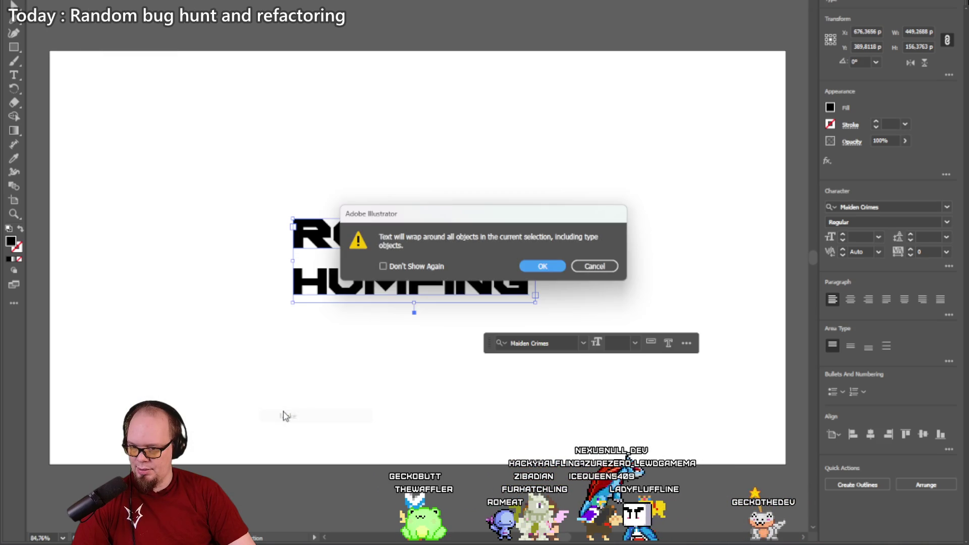
left_click(533, 262)
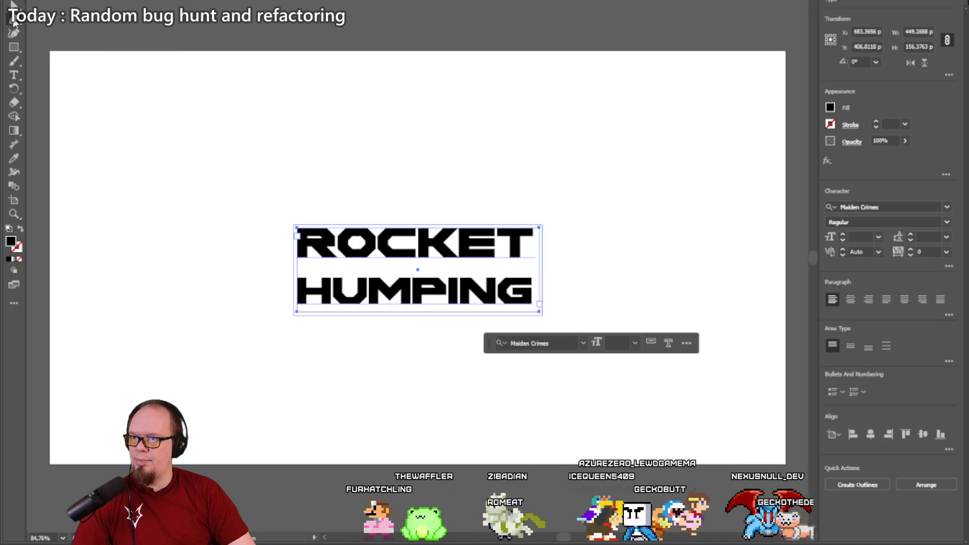
right_click(339, 252)
Step: Select the ROCKET HUMPING text and nudge its position on the artboard
left_click(333, 270)
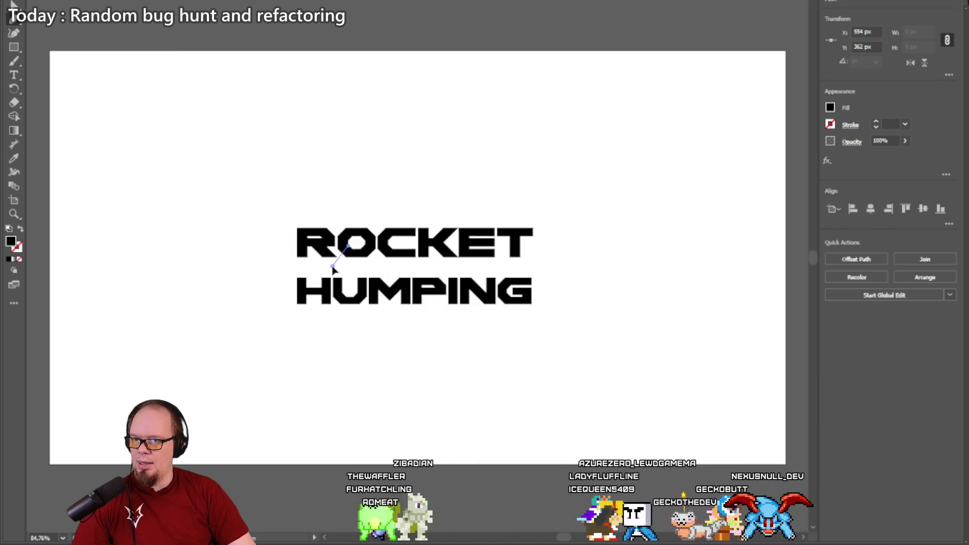
left_click(290, 236)
left_click(407, 243)
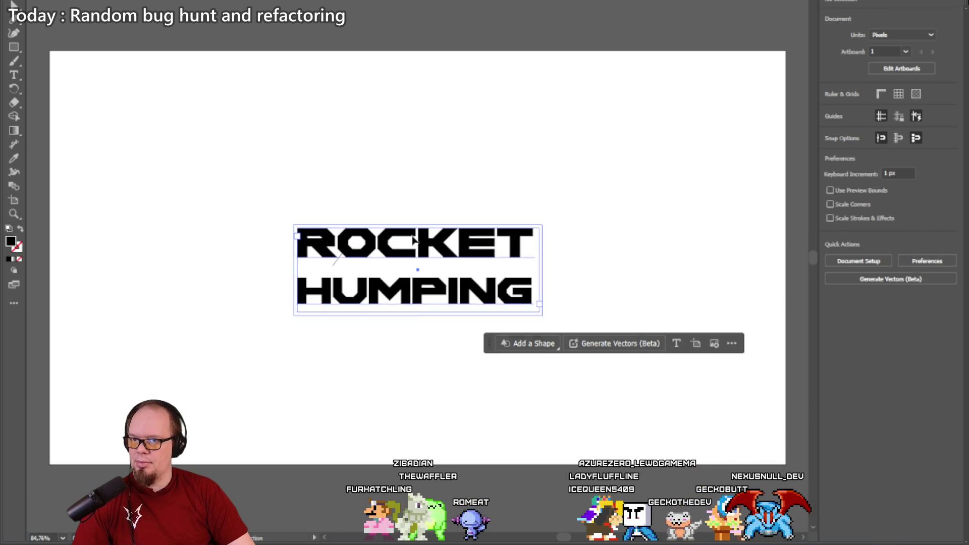
mouse_move(407, 242)
left_mouse_down()
mouse_move(545, 288)
mouse_move(479, 284)
mouse_move(342, 215)
left_mouse_up()
left_click(277, 210)
Step: Try Object > Compound Path > Make and dismiss the resulting error
key("alt+o")
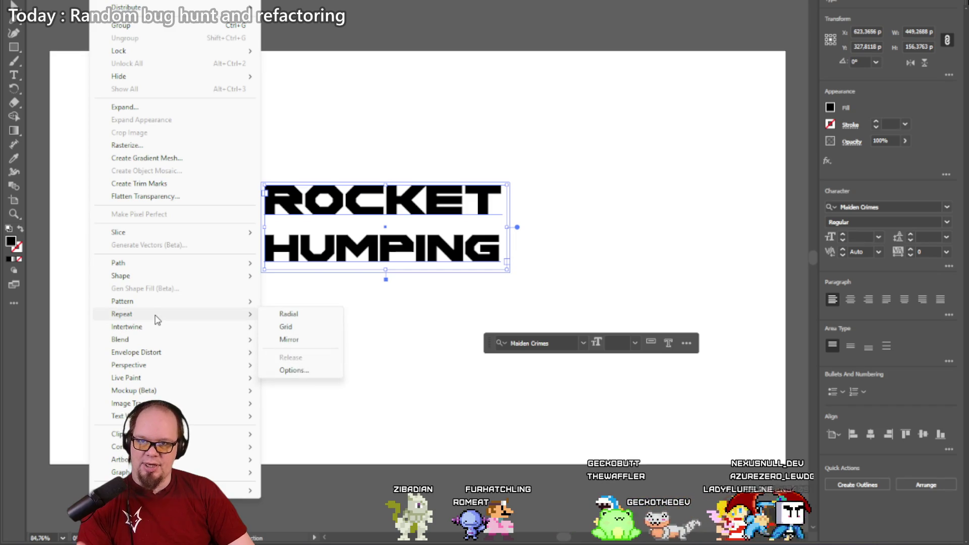
mouse_move(172, 368)
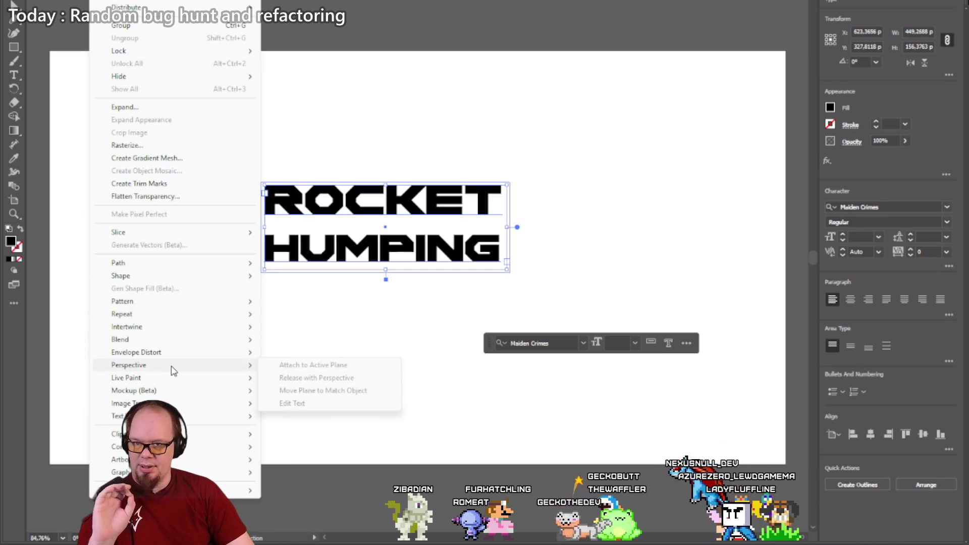
mouse_move(176, 434)
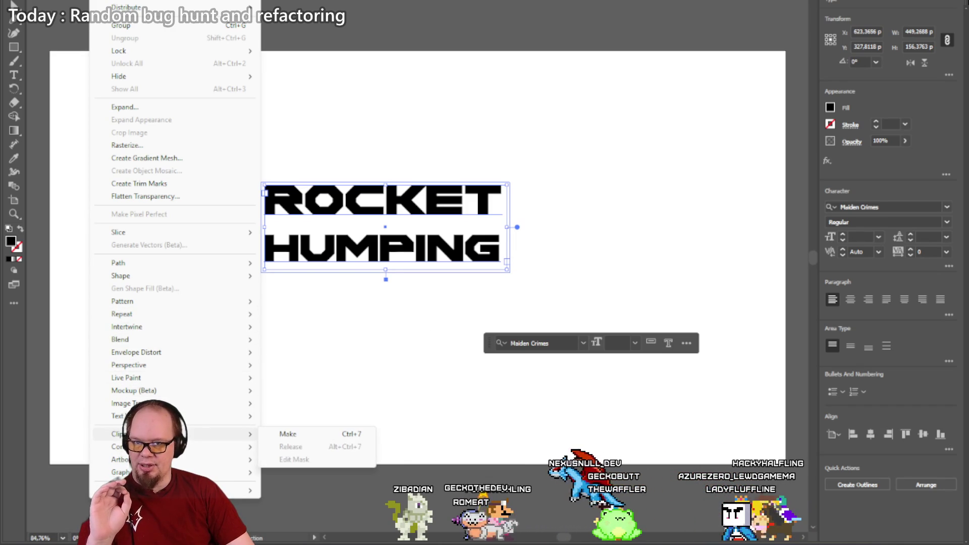
left_click(287, 447)
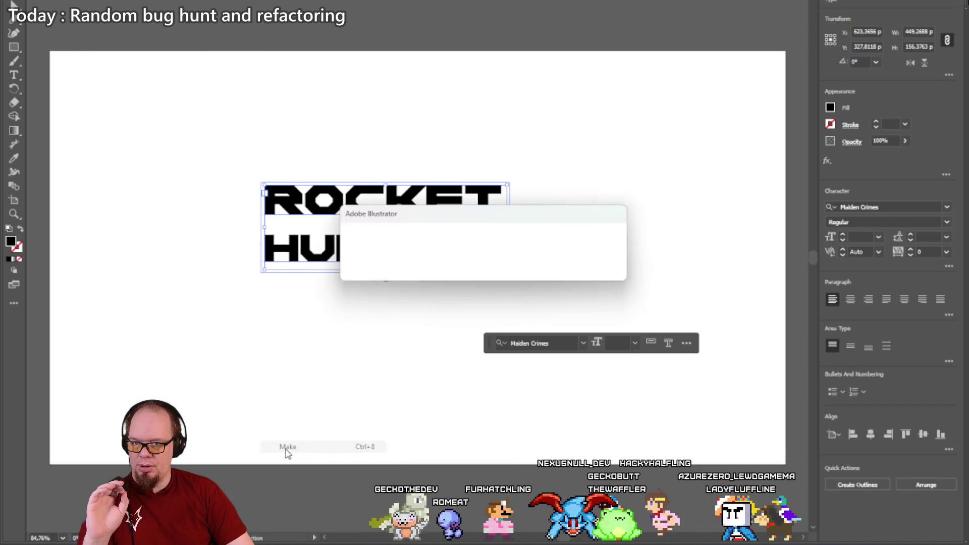
left_click(596, 265)
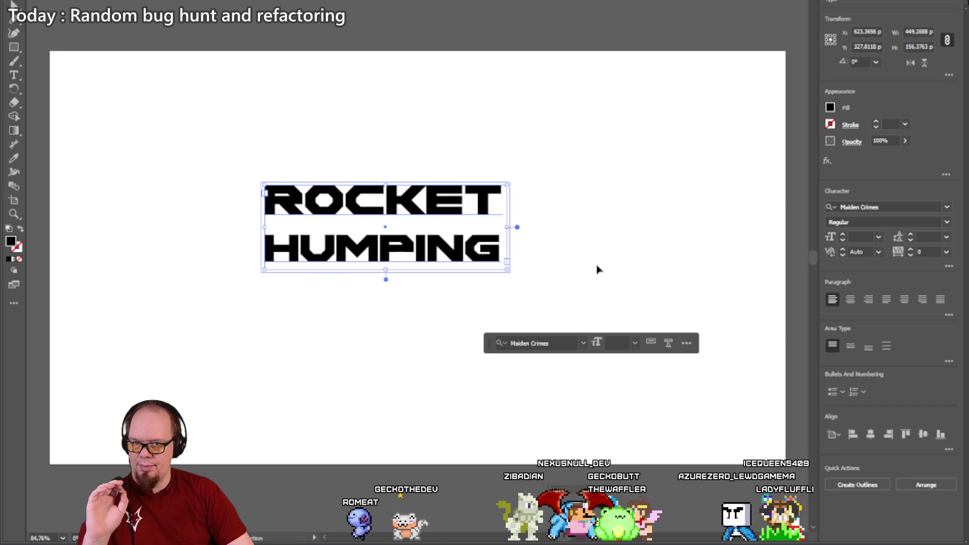
Step: Create outlines from the text and move them to about X 676, Y 412.5 px
right_click(435, 202)
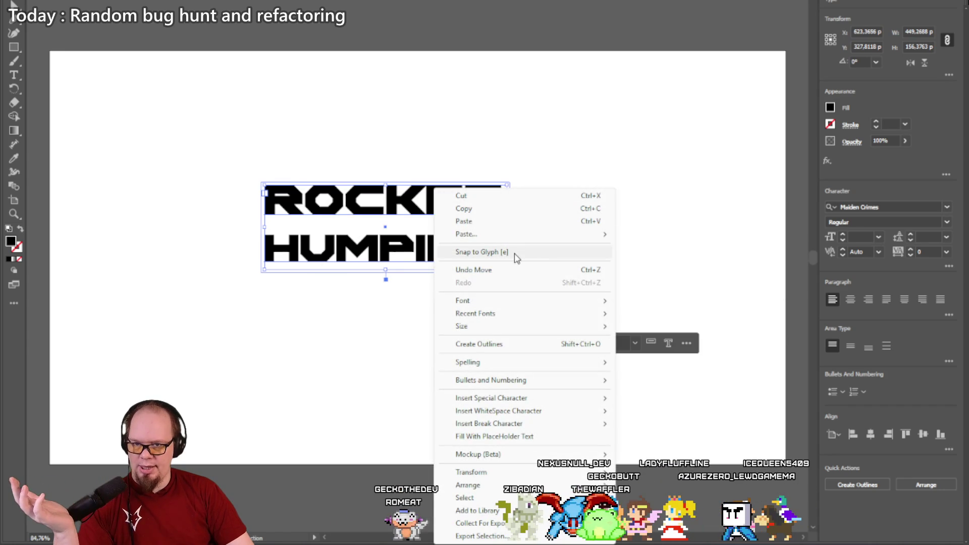
left_click(515, 350)
mouse_move(459, 251)
left_mouse_down()
mouse_move(480, 316)
mouse_move(488, 298)
left_mouse_up()
Step: Scale the outlined lettering up to fill the artboard
left_click(15, 20)
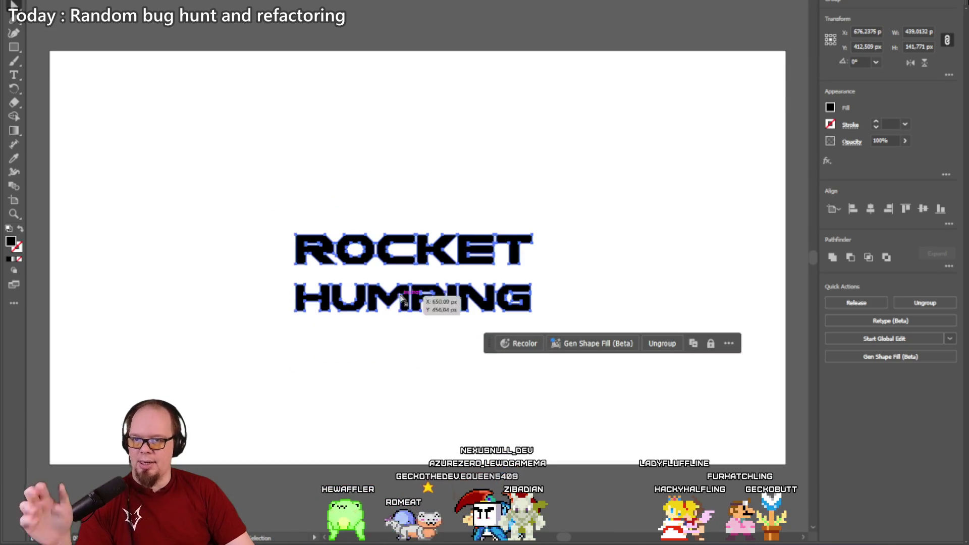
key("v")
scroll(407, 285, "left", 1)
key("a")
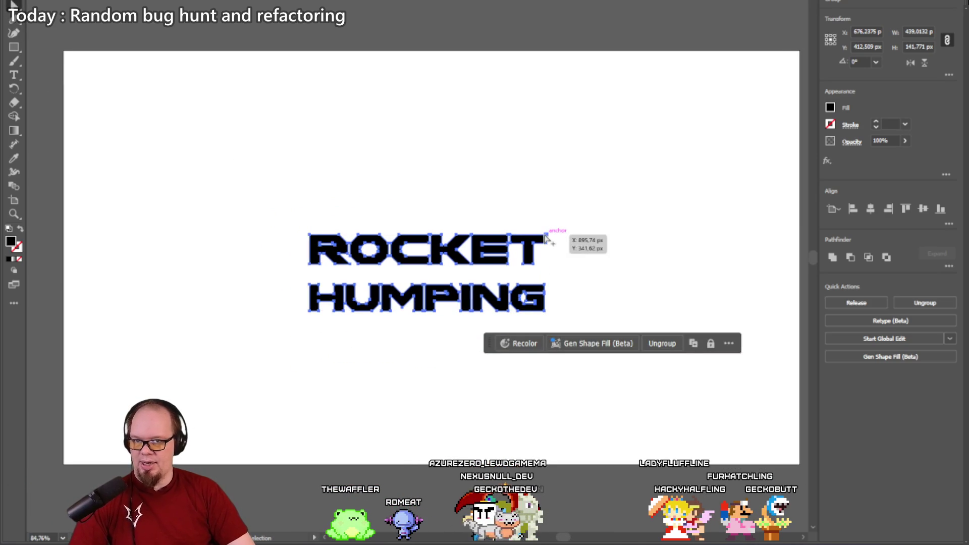
key("v")
mouse_move(548, 233)
left_mouse_down()
mouse_move(605, 214)
mouse_move(697, 161)
mouse_move(741, 169)
left_mouse_up()
Step: Collapse the O's inner counter to a sliver with Direct Selection
key("a")
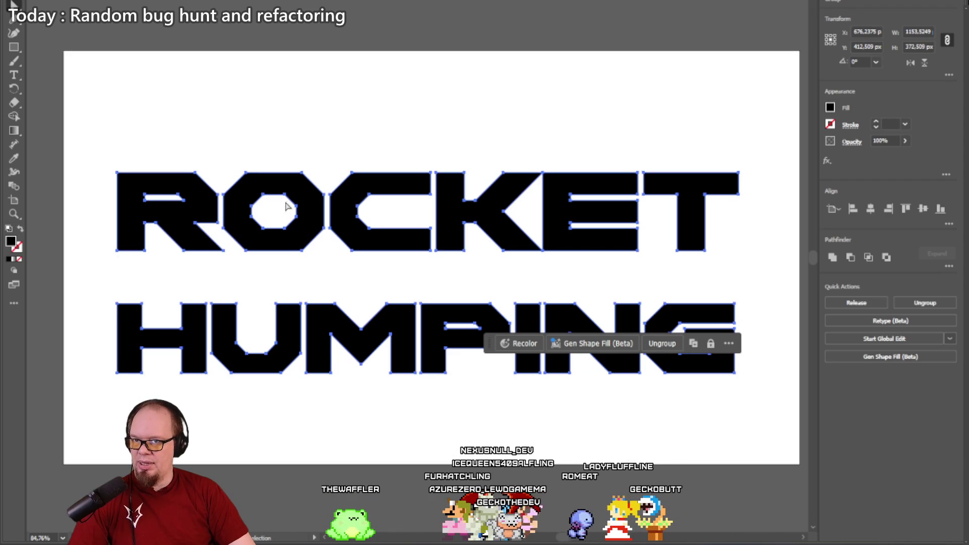
left_click(295, 213)
left_click(258, 216)
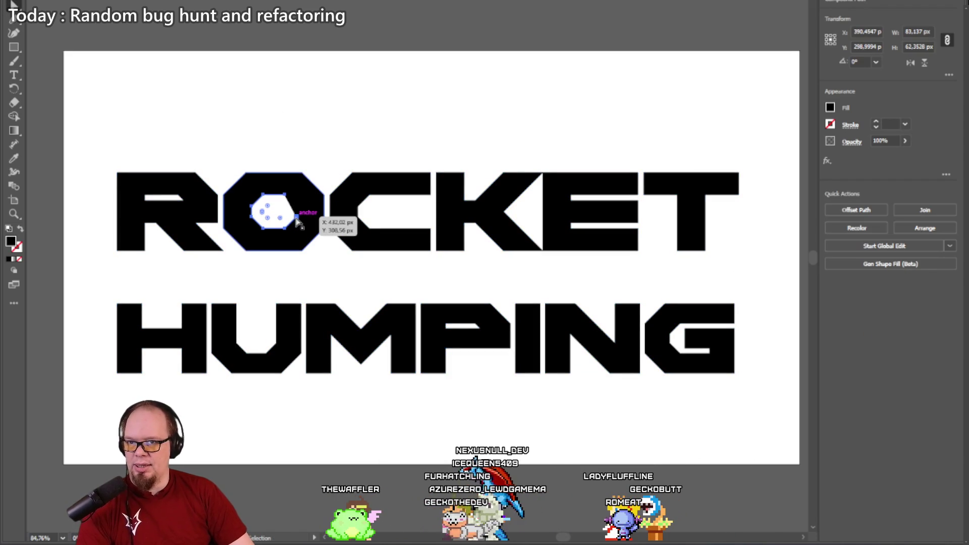
mouse_move(251, 214)
left_mouse_down()
mouse_move(271, 208)
mouse_move(272, 191)
left_mouse_up()
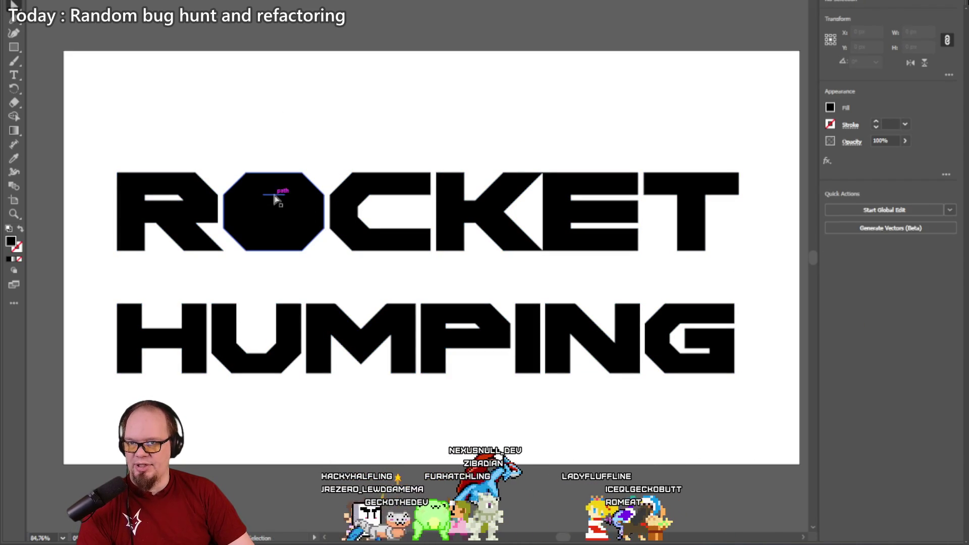
left_click(310, 133)
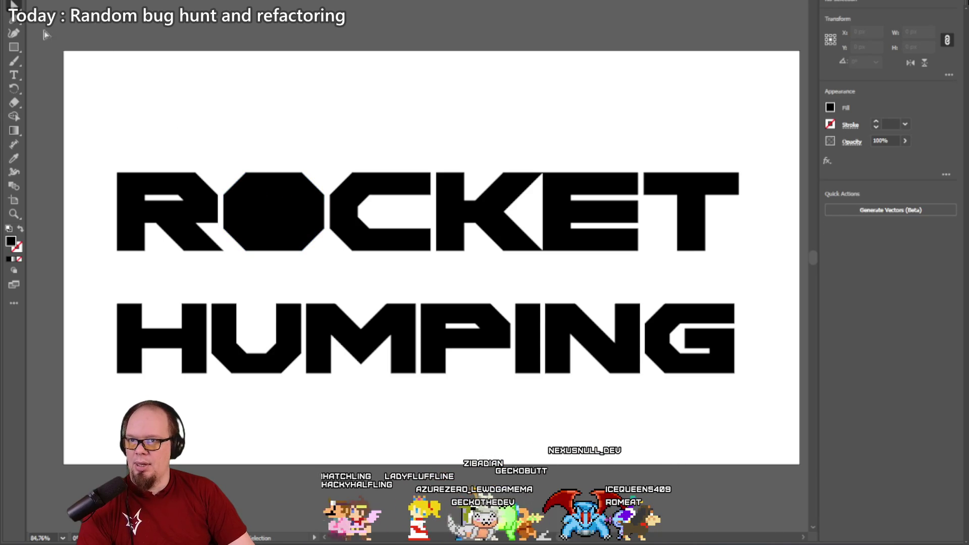
Step: Draw a rectangle inside the O and give it a white fill
left_click(13, 5)
left_click(13, 47)
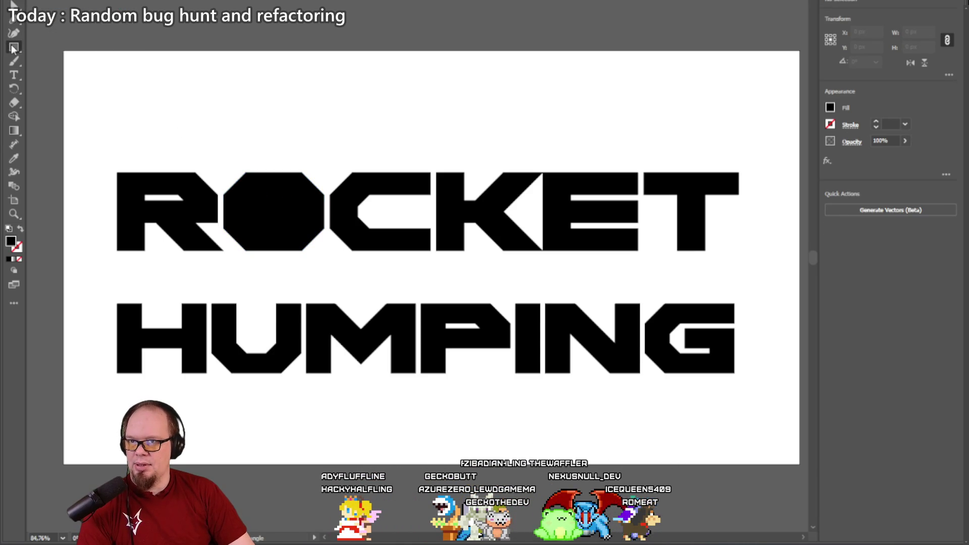
left_click_drag(256, 189, 294, 230)
left_click(830, 107)
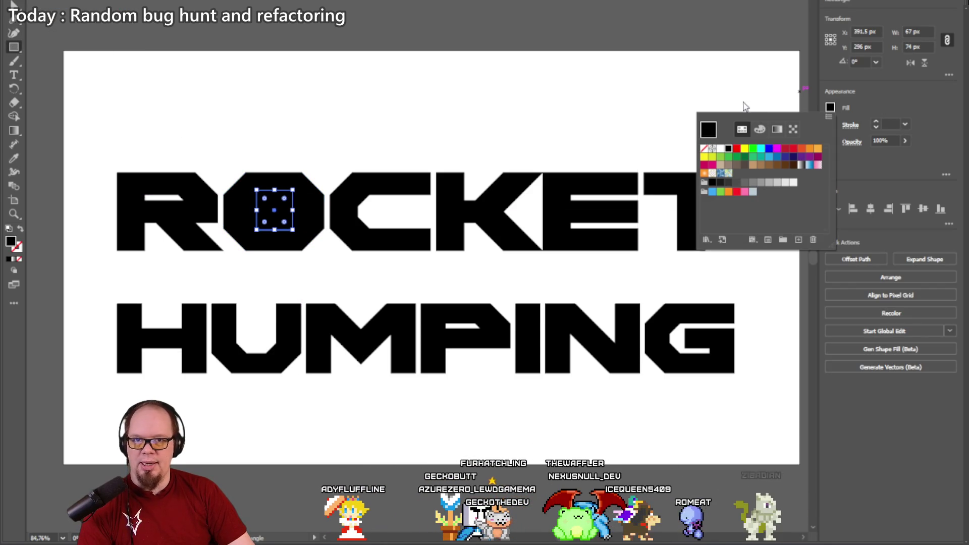
left_click(720, 148)
left_click(173, 82)
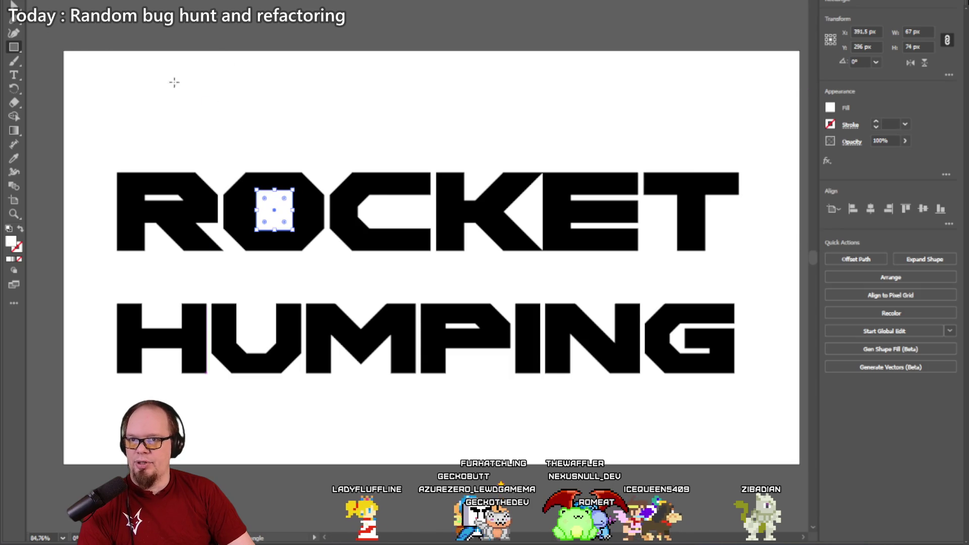
key("Escape")
Step: Place the white 67 × 74 px rectangle inside the O at about X 390.5, Y 299
left_click_drag(274, 210, 254, 136)
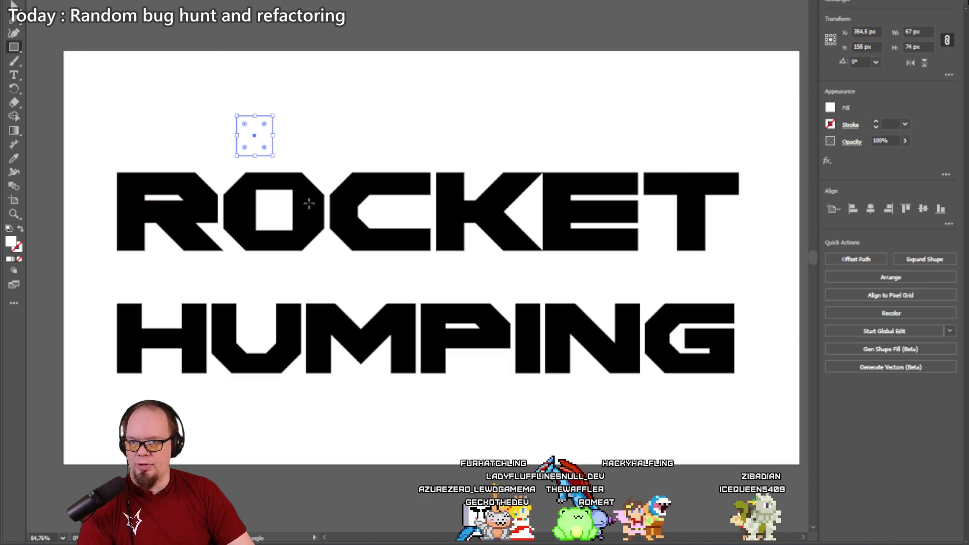
key("ctrl+z")
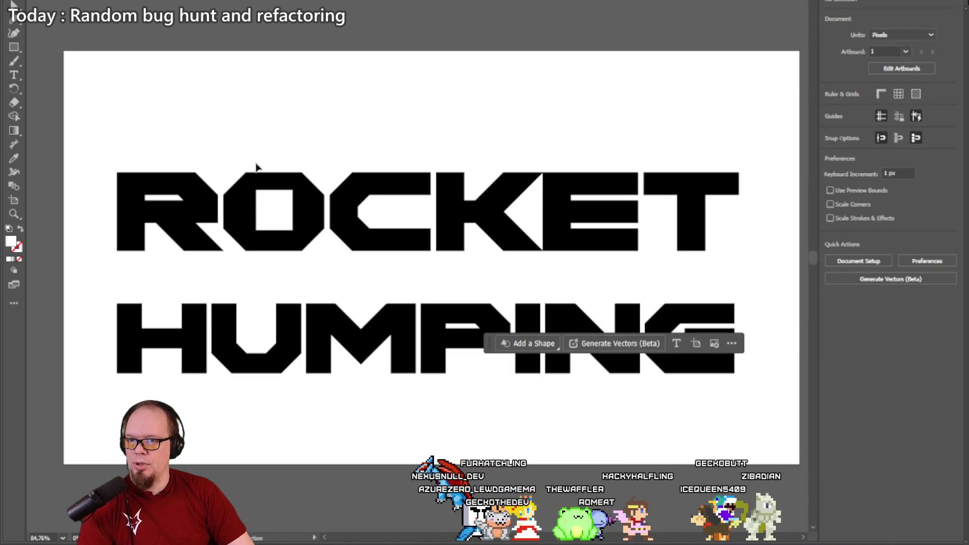
left_click_drag(277, 210, 276, 211)
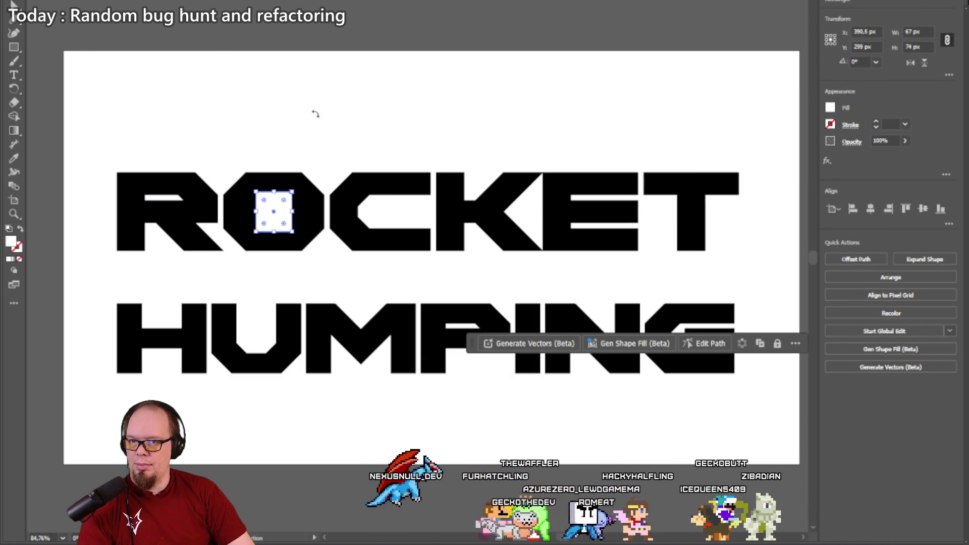
left_click(316, 115)
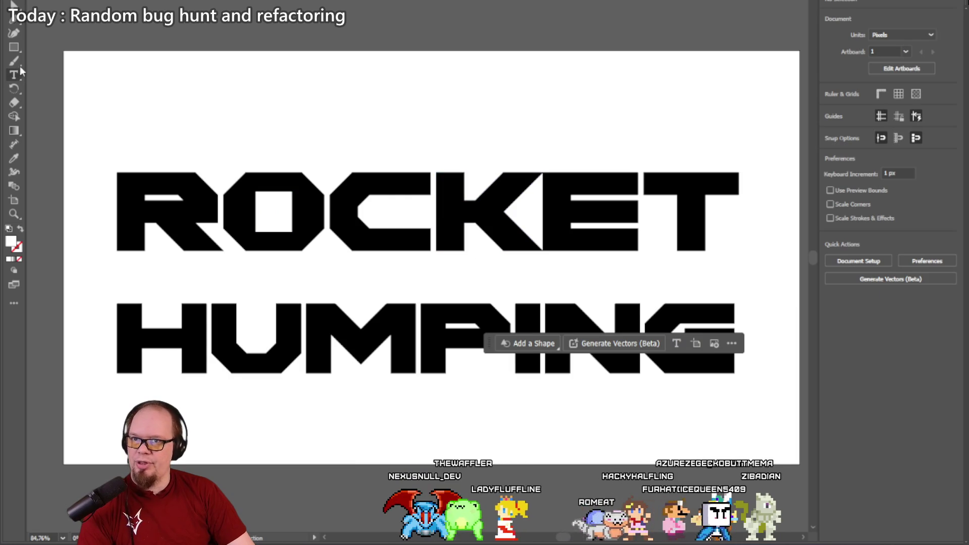
left_click(475, 201)
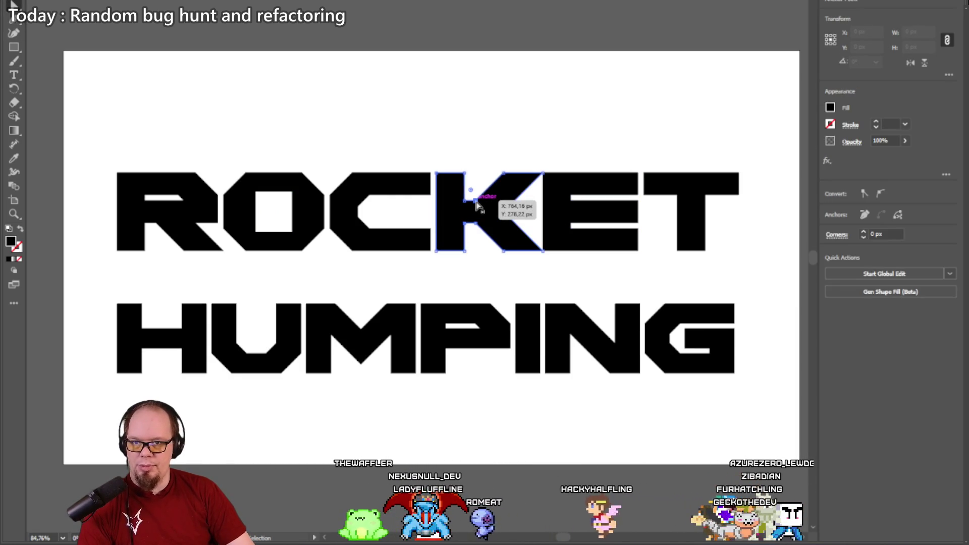
left_click(492, 228)
key("Delete")
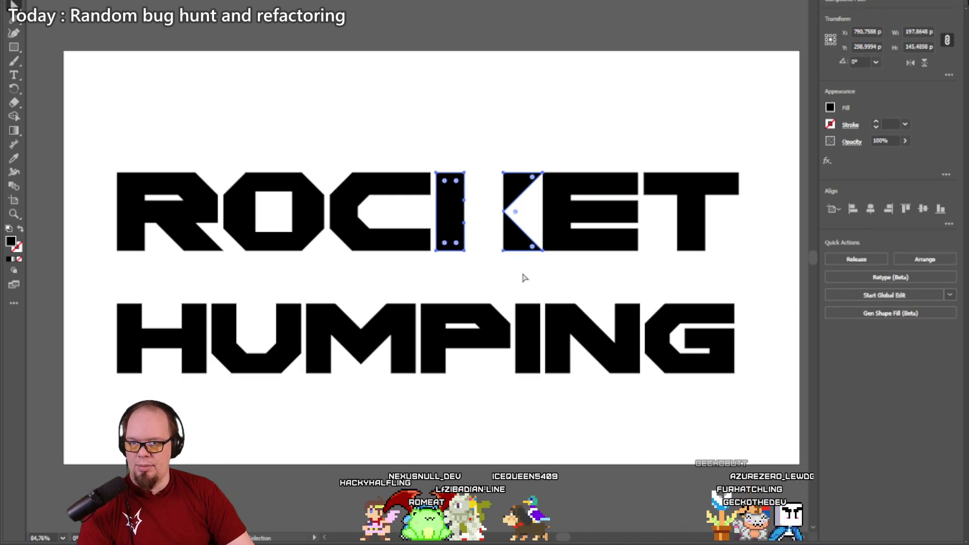
key("ctrl+z")
left_click(519, 270)
left_click(478, 228)
key("Delete")
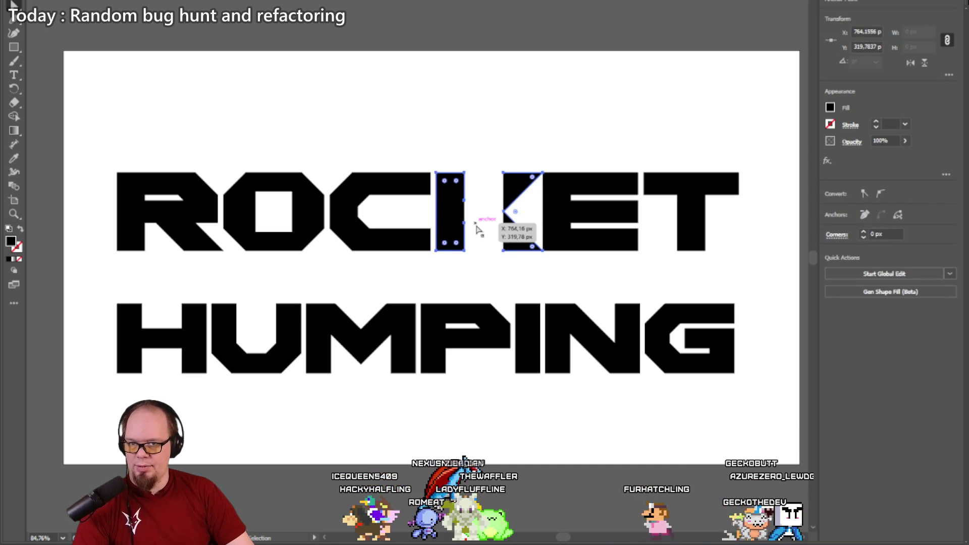
key("ctrl+z")
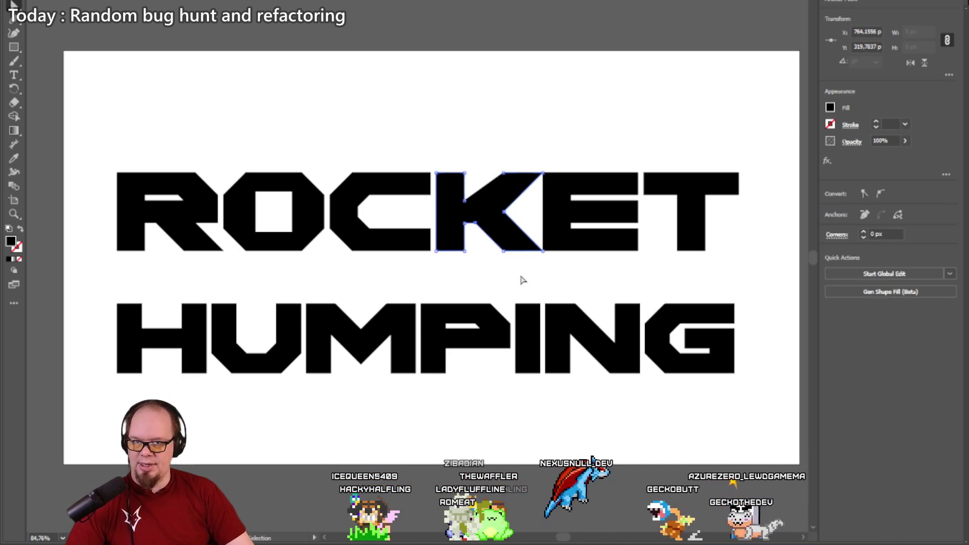
left_click(477, 228)
left_click_drag(477, 227, 487, 243)
key("ctrl+z")
left_click(571, 282)
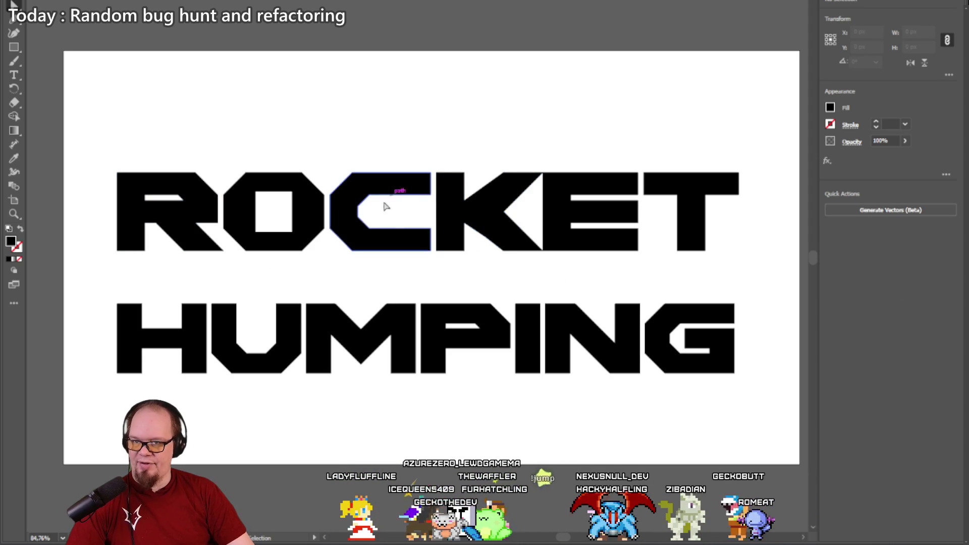
scroll(374, 214, "up", 1)
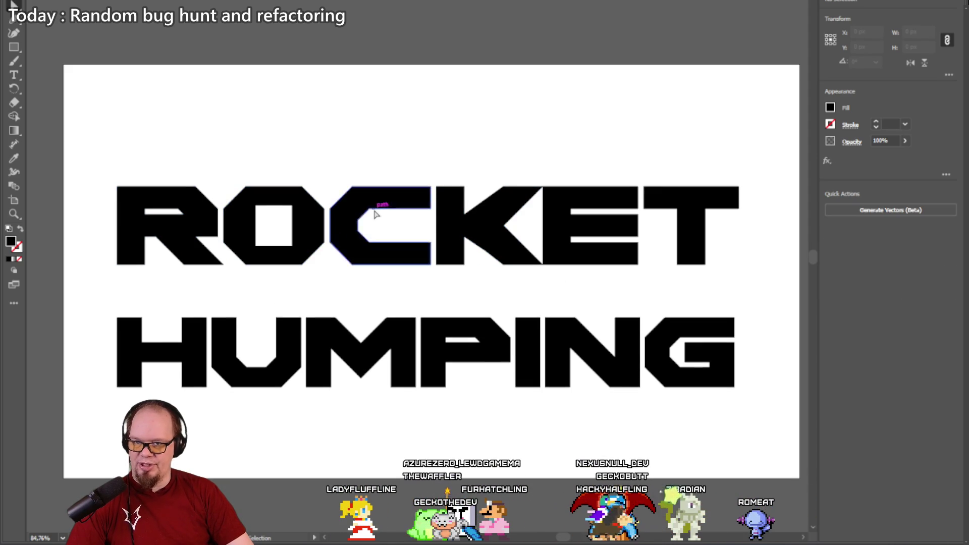
scroll(417, 221, "left", 3)
scroll(470, 233, "up", 10)
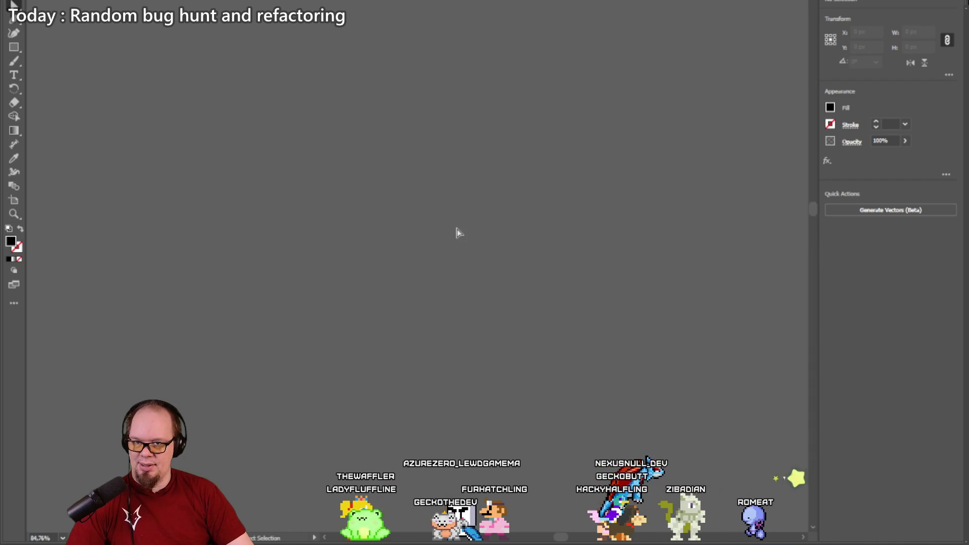
scroll(456, 232, "down", 10)
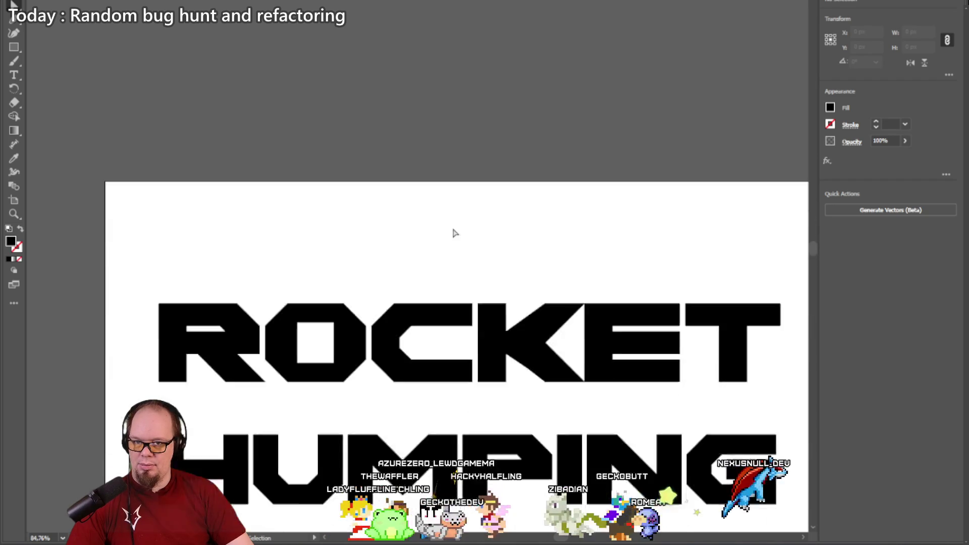
scroll(454, 233, "down", 10)
Step: Zoom in on the C and K and select just the C's outline path
left_click(14, 213)
left_click(461, 206)
left_click(396, 261)
left_click(426, 228)
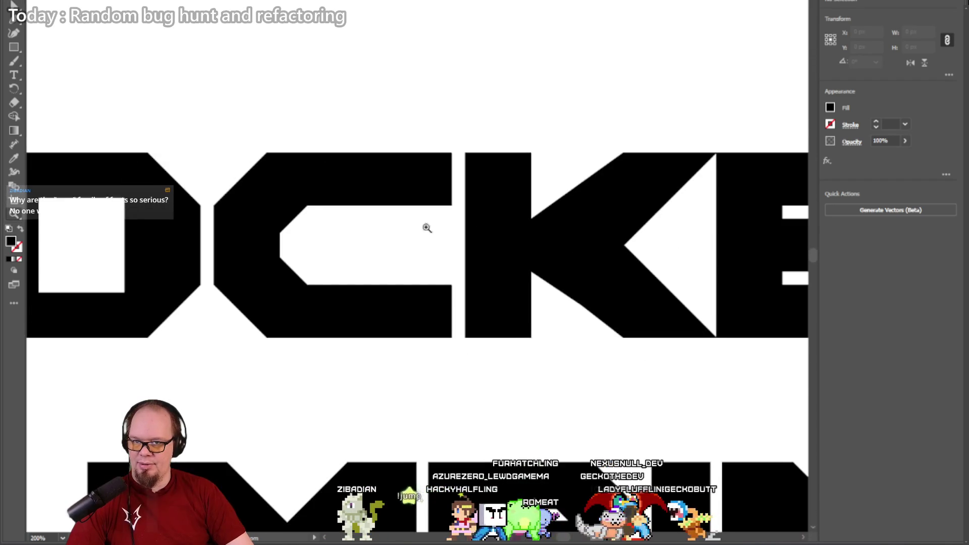
left_click(397, 251)
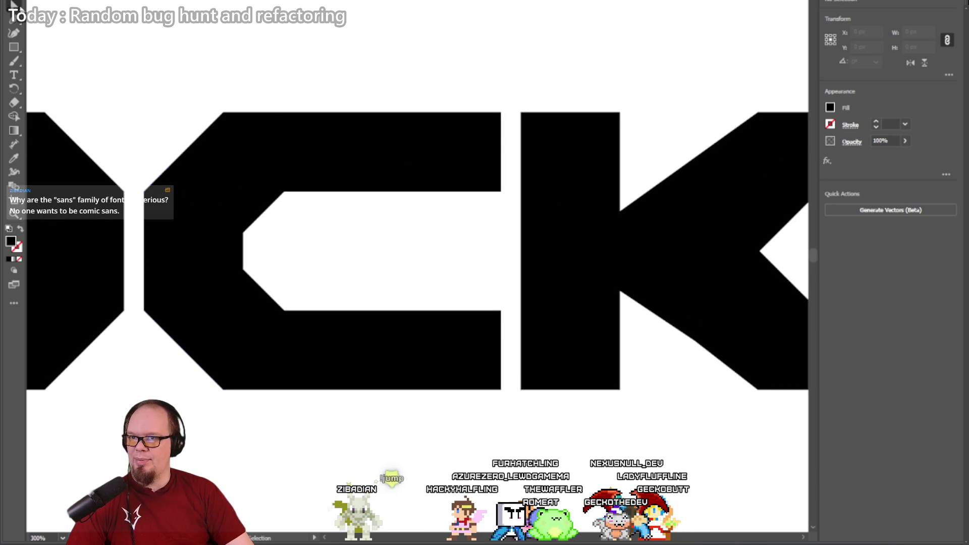
left_click(478, 194)
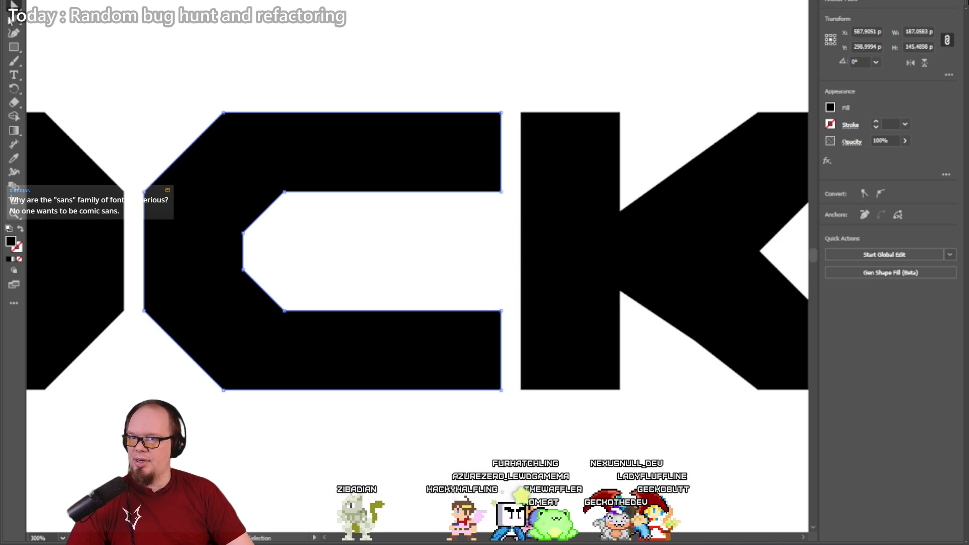
left_click(465, 194)
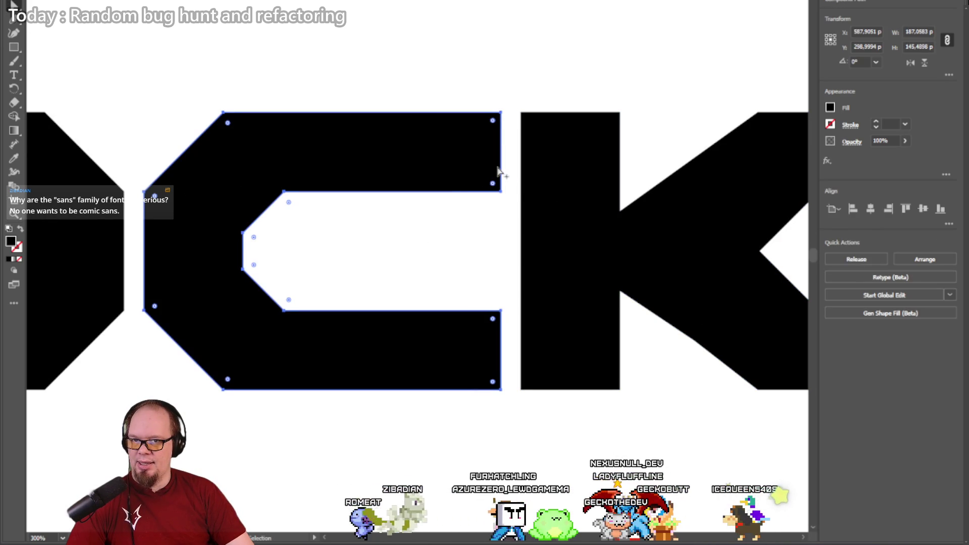
left_click(459, 195)
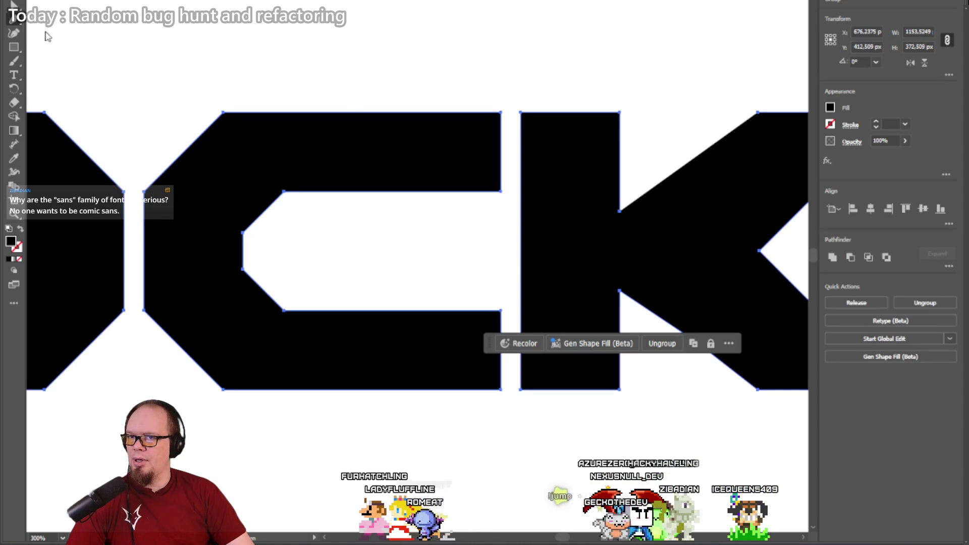
left_click(461, 195)
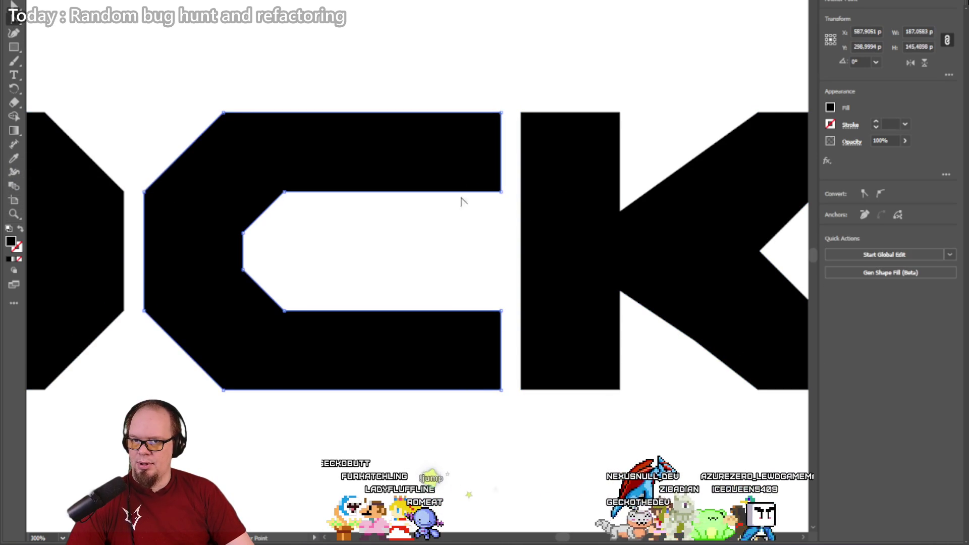
Step: Curve the C's upper inner edge and upper right end inward
mouse_move(460, 196)
left_mouse_down()
mouse_move(464, 180)
mouse_move(465, 205)
mouse_move(465, 196)
left_mouse_up()
left_click(471, 191)
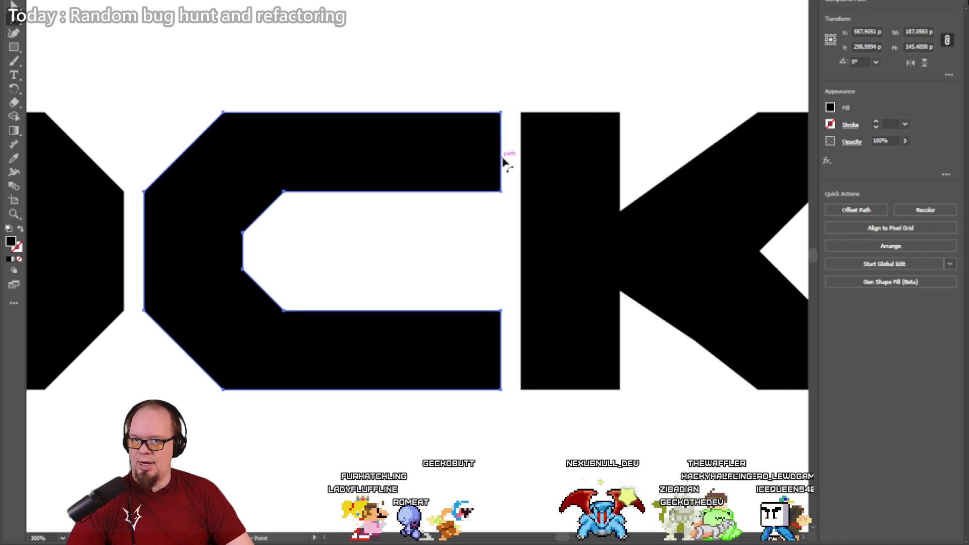
mouse_move(501, 154)
left_mouse_down()
mouse_move(465, 157)
mouse_move(471, 152)
left_mouse_up()
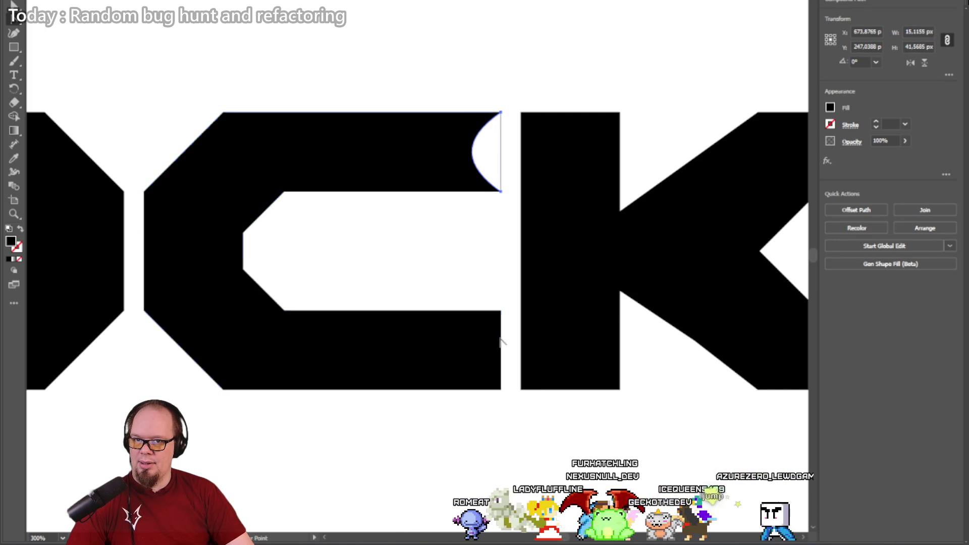
Step: Scoop the C's lower right end inward to match its upper arm
mouse_move(501, 348)
left_mouse_down()
mouse_move(448, 352)
mouse_move(477, 348)
left_mouse_up()
scroll(409, 277, "down", 3)
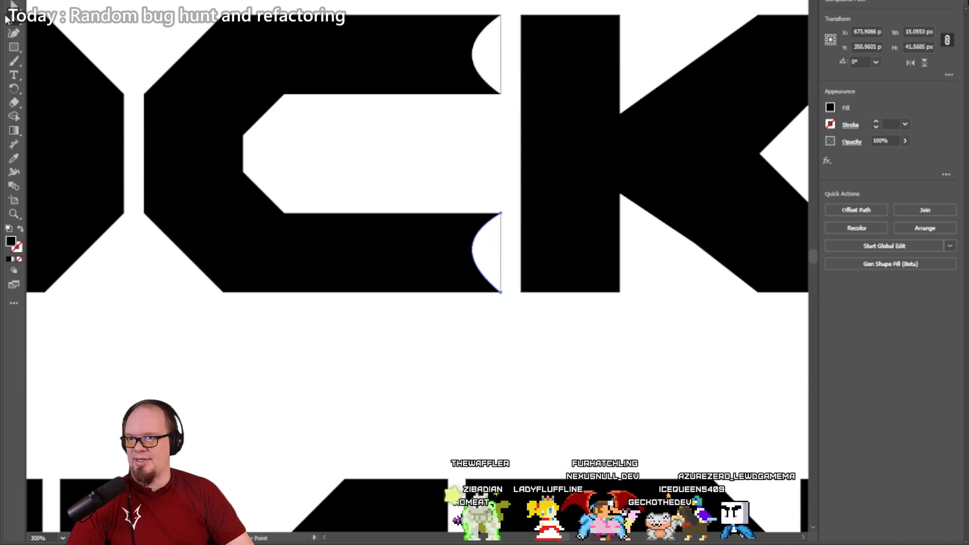
left_click(480, 368)
scroll(373, 310, "down", 3)
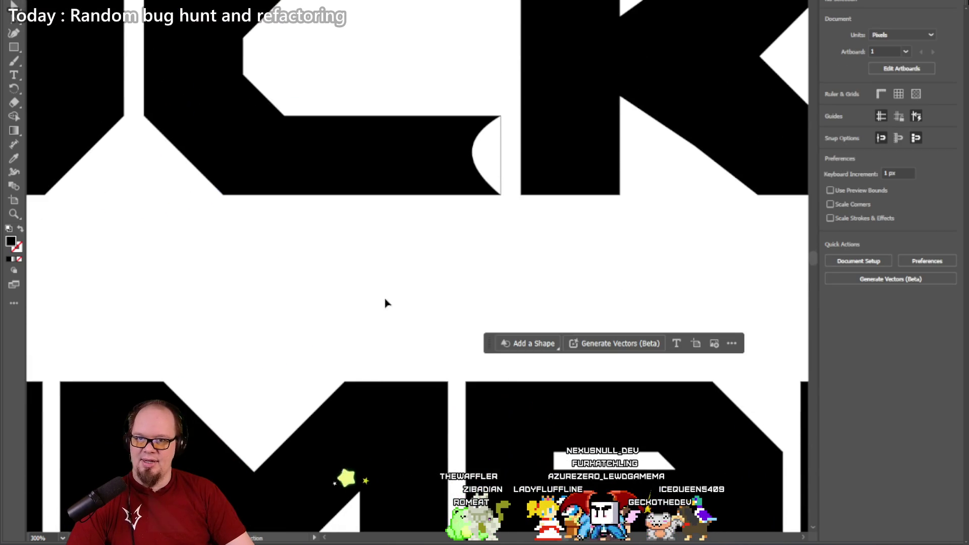
Step: Restore the accidentally deleted lettering and zoom out to view all of ROCKET HUMPING
left_click(528, 188)
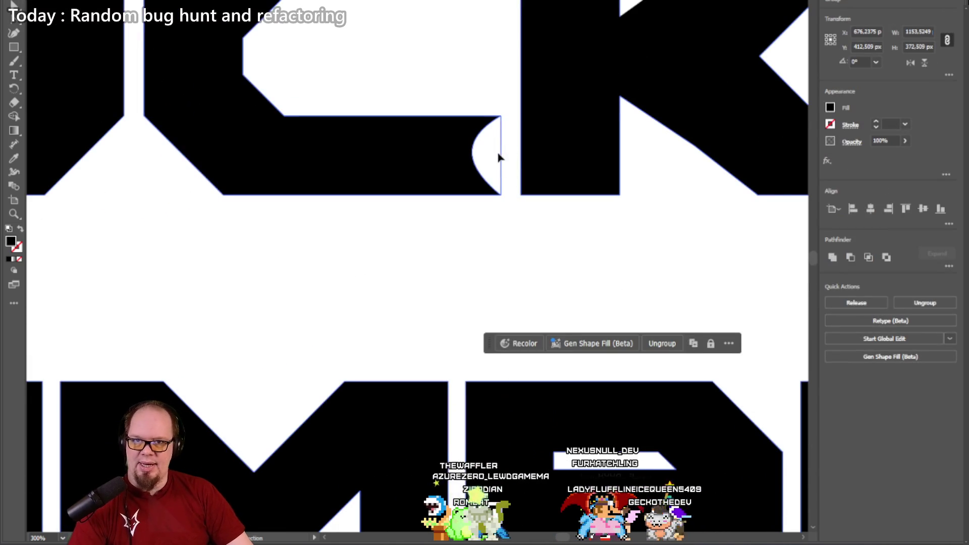
key("Delete")
key("ctrl+z")
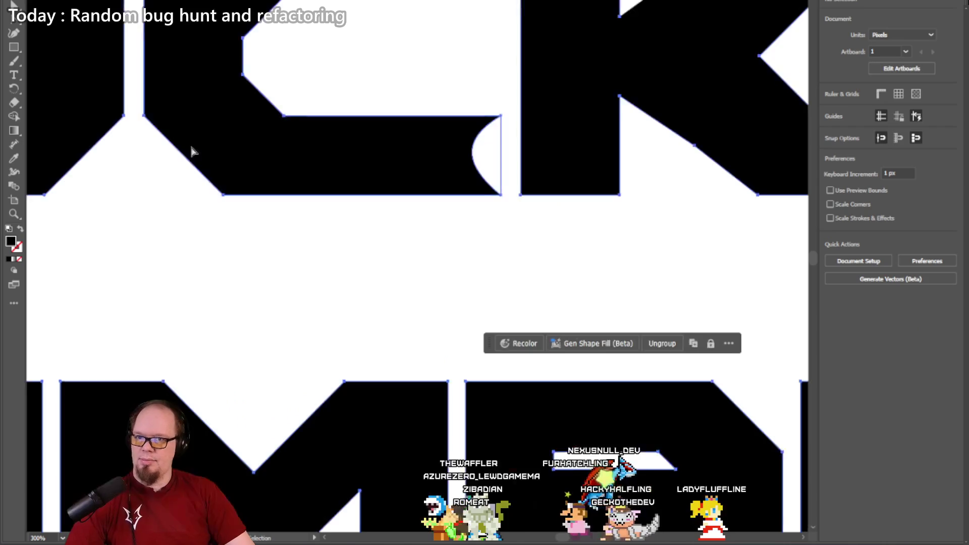
left_click(409, 211, "alt")
left_click(408, 210, "alt")
left_click(408, 210, "alt")
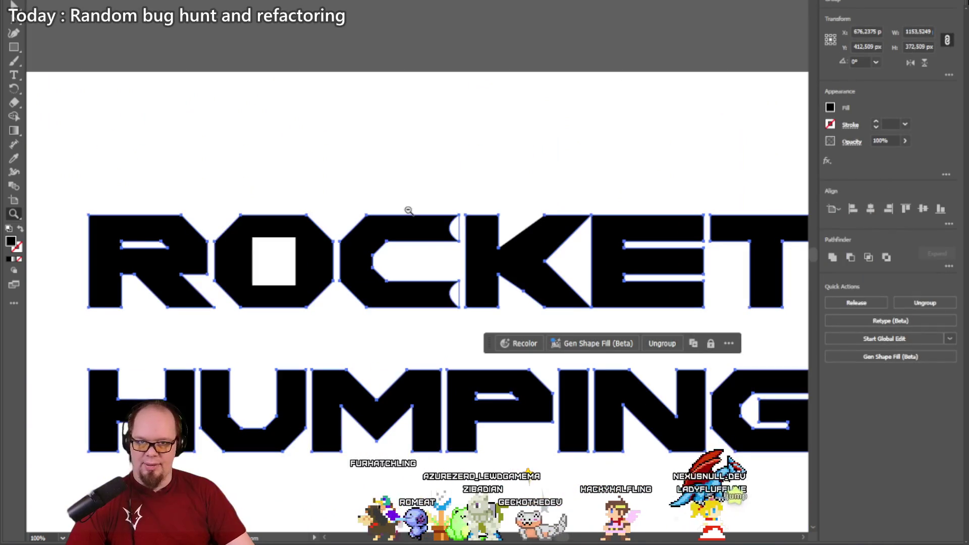
Step: Marquee-select all the HUMPING glyphs individually with the Direct Selection tool
mouse_move(436, 336)
left_mouse_down()
mouse_move(336, 253)
mouse_move(394, 251)
mouse_move(264, 177)
mouse_move(473, 185)
mouse_move(427, 208)
mouse_move(450, 224)
left_mouse_up()
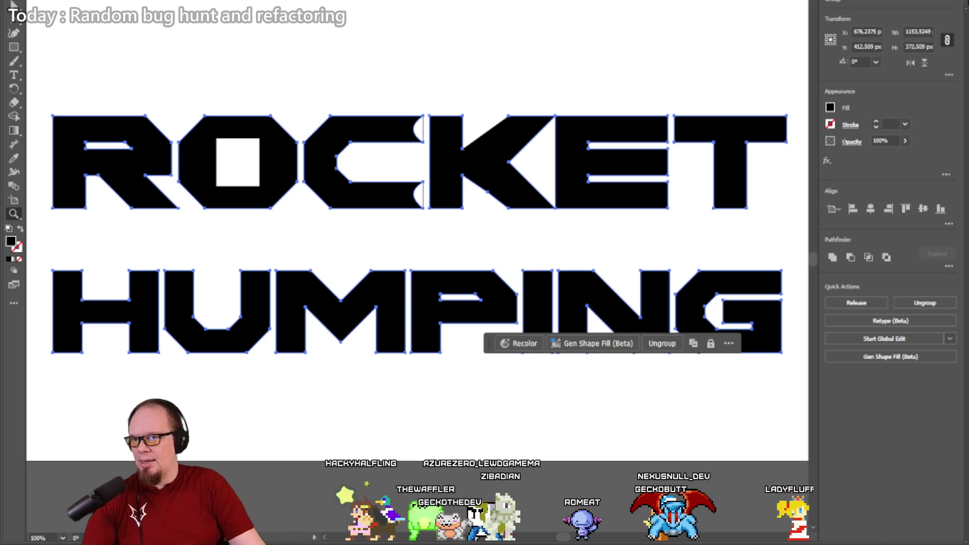
left_click(171, 58)
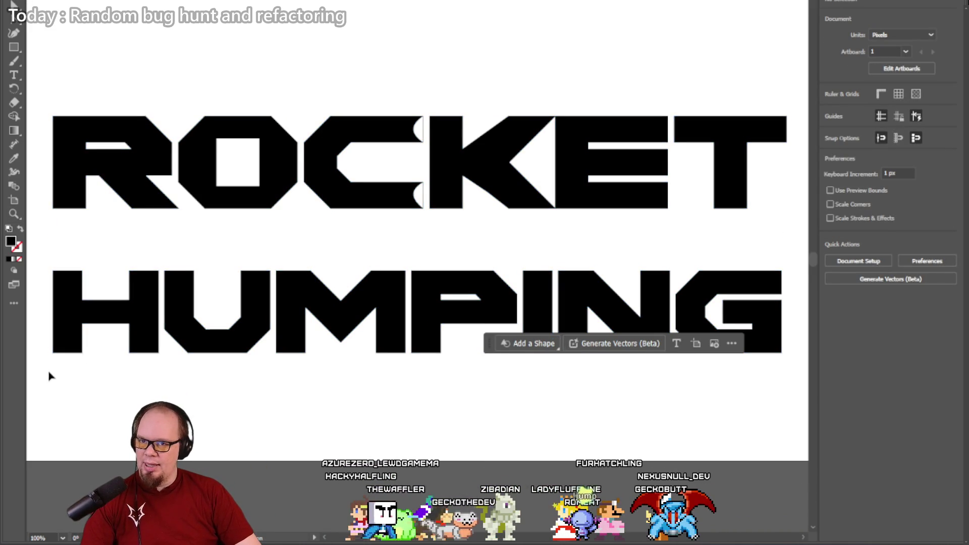
left_click_drag(781, 261, 784, 261)
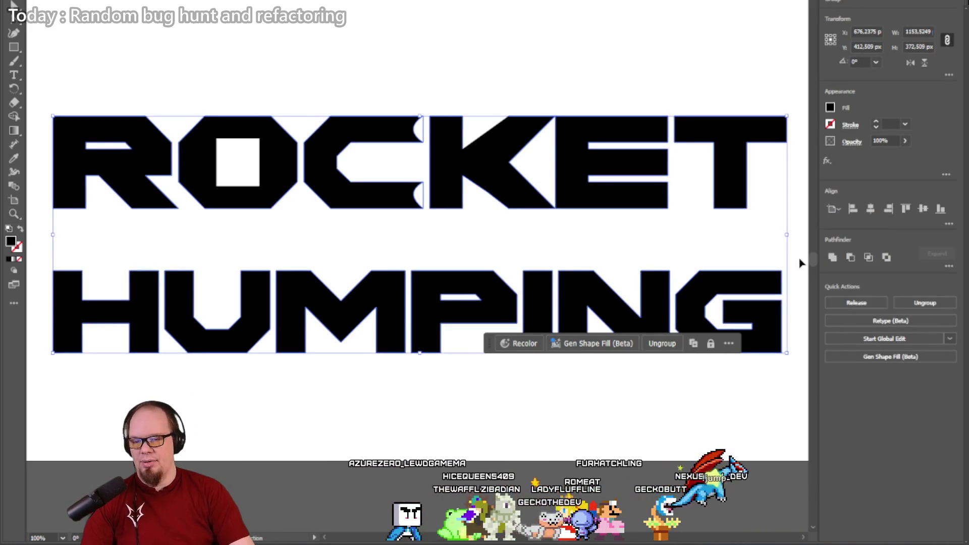
left_click(12, 4)
left_click_drag(37, 368, 207, 294)
left_click_drag(729, 259, 798, 264)
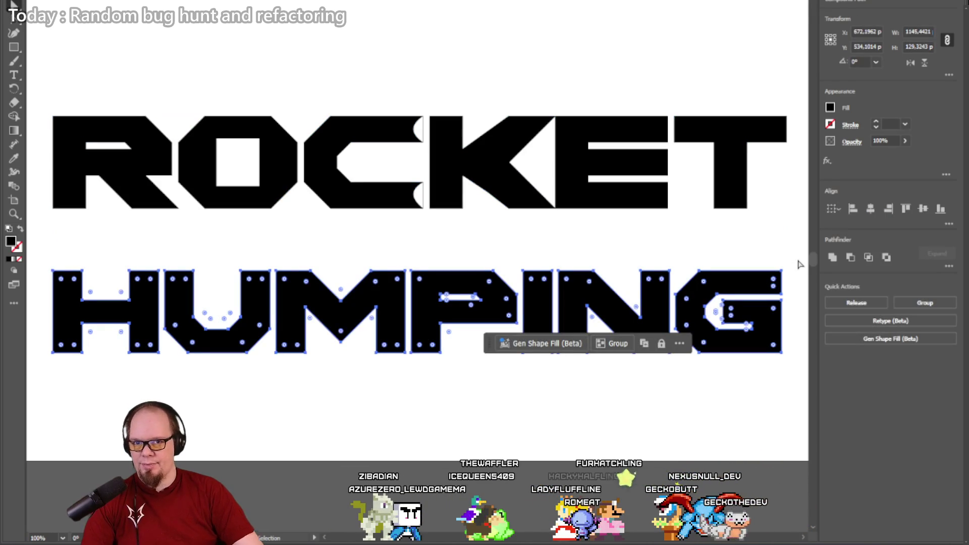
Step: Nudge HUMPING up tight under ROCKET, then undo the last nudge
key("shift+Up")
key("shift+Up")
key("shift+Up")
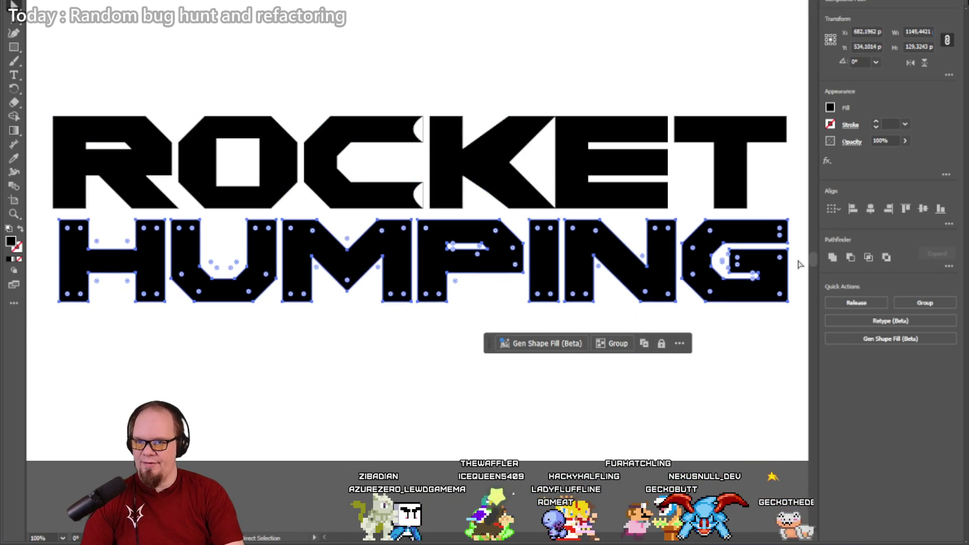
key("shift+Left")
key("Up")
key("Up")
key("Up")
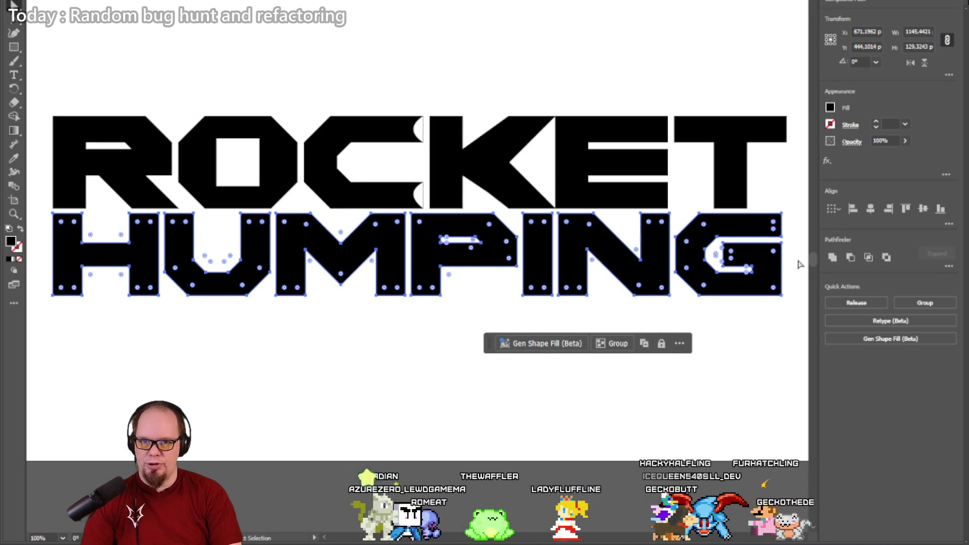
left_click(314, 343)
key("ctrl+z")
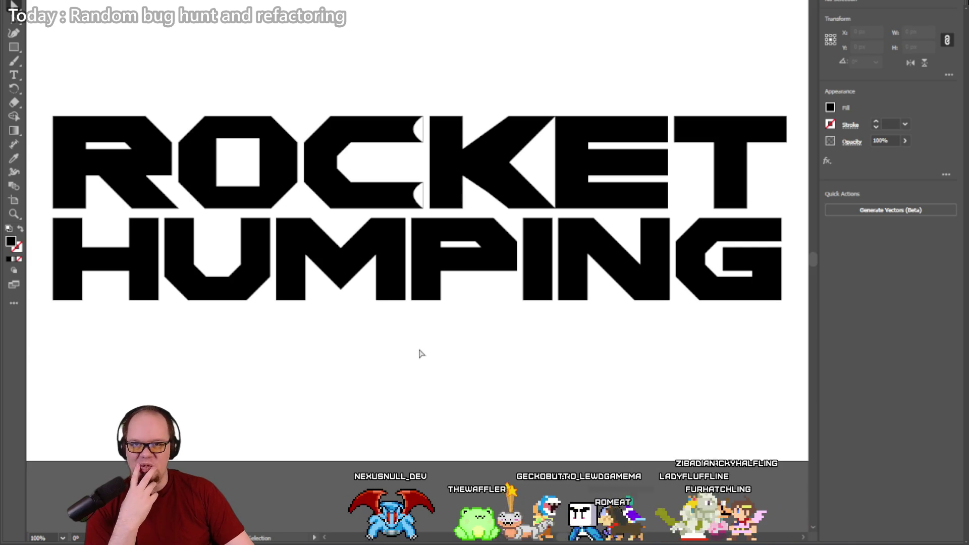
Step: Select the C to check its shape, deselect it, then switch away from Illustrator
left_click(419, 191)
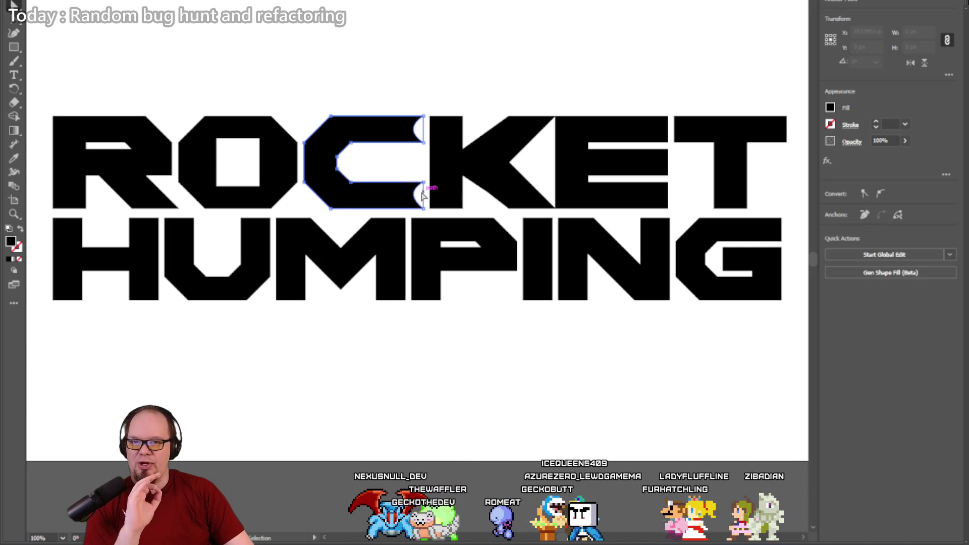
left_click(427, 171)
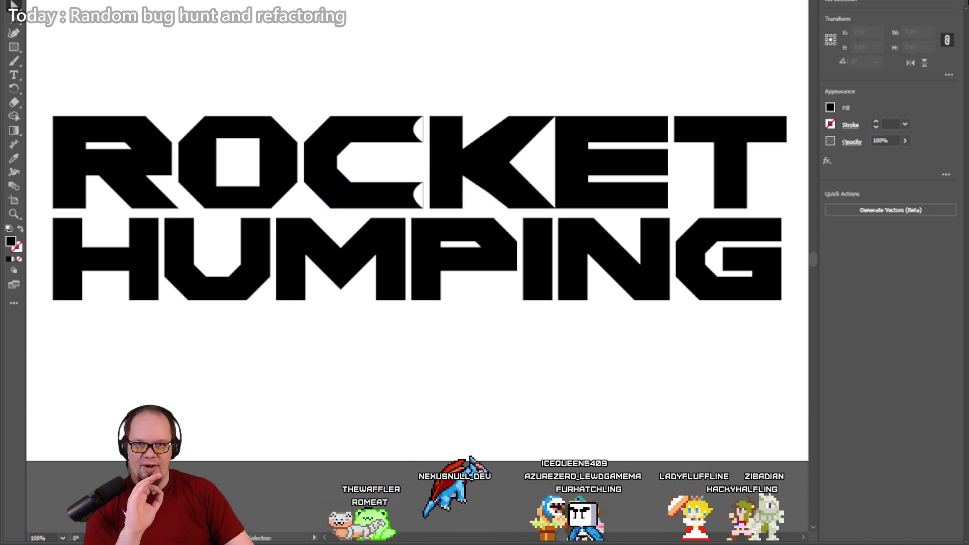
key("alt+Tab")
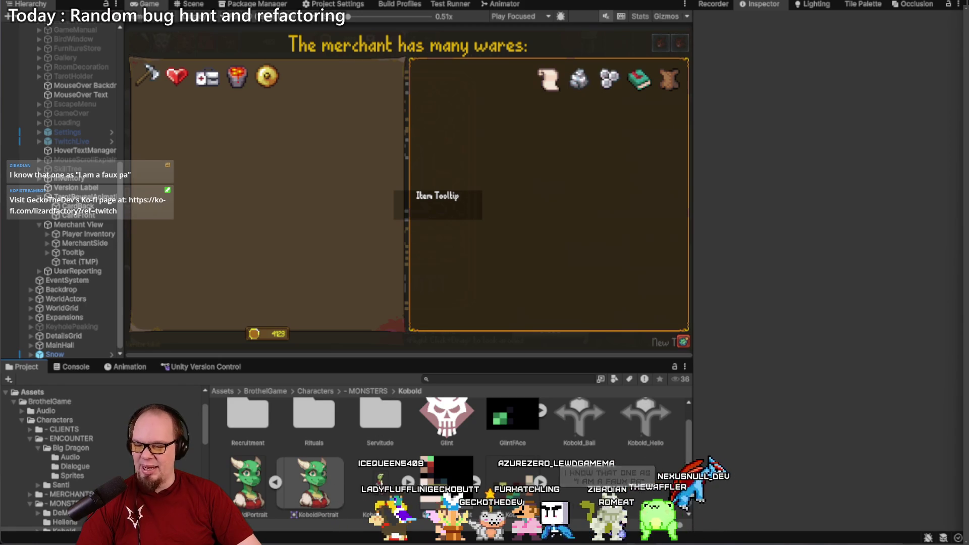
Step: Switch windows until the Phantom Thief Sylphy 2 logo image is showing
mouse_move(290, 544)
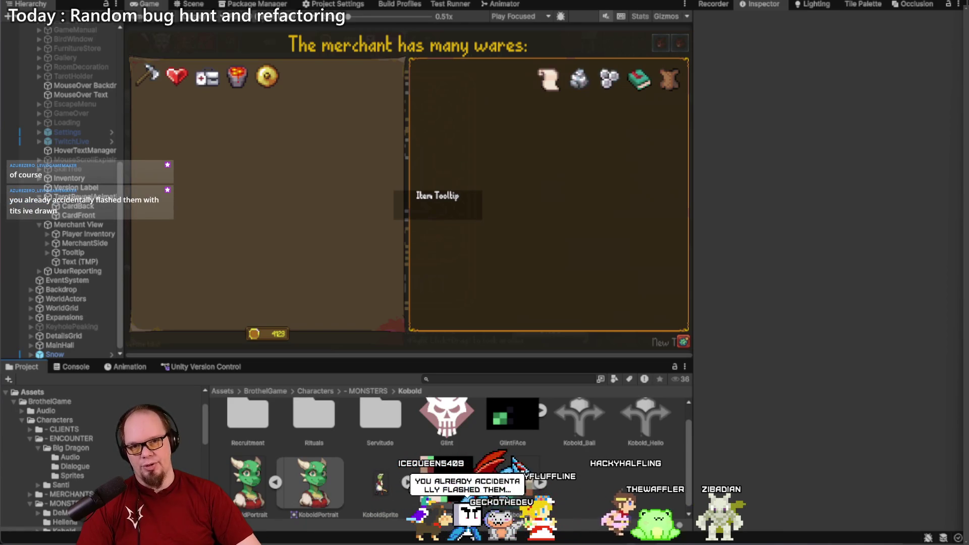
key("alt+Tab")
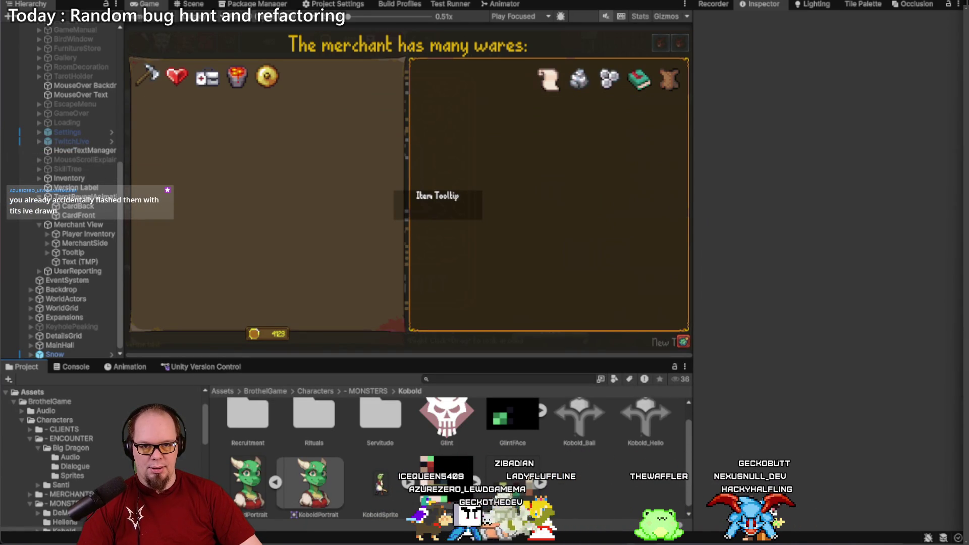
key("alt+Tab")
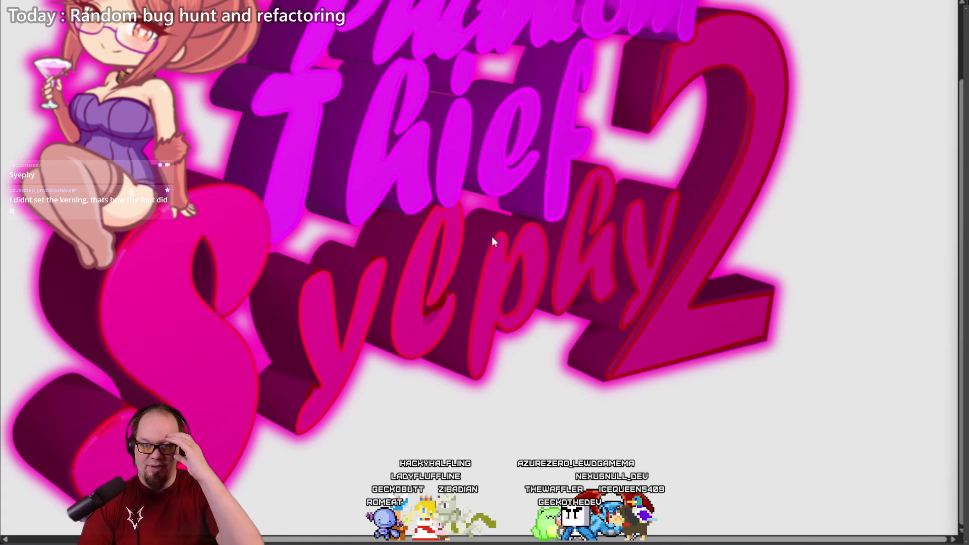
Step: Return from the Sylphy 2 logo to the ROCKET HUMPING Illustrator document
key("alt+Tab")
key("alt+Tab")
key("alt+Tab")
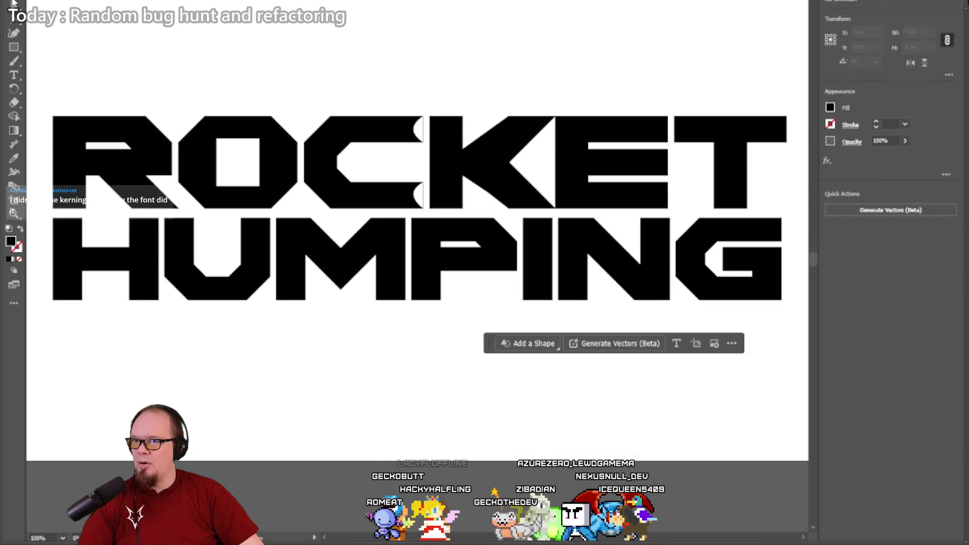
Step: Delete the ROCKET HUMPING lettering and drag out an area text box of Lorem ipsum placeholder
left_click(559, 194)
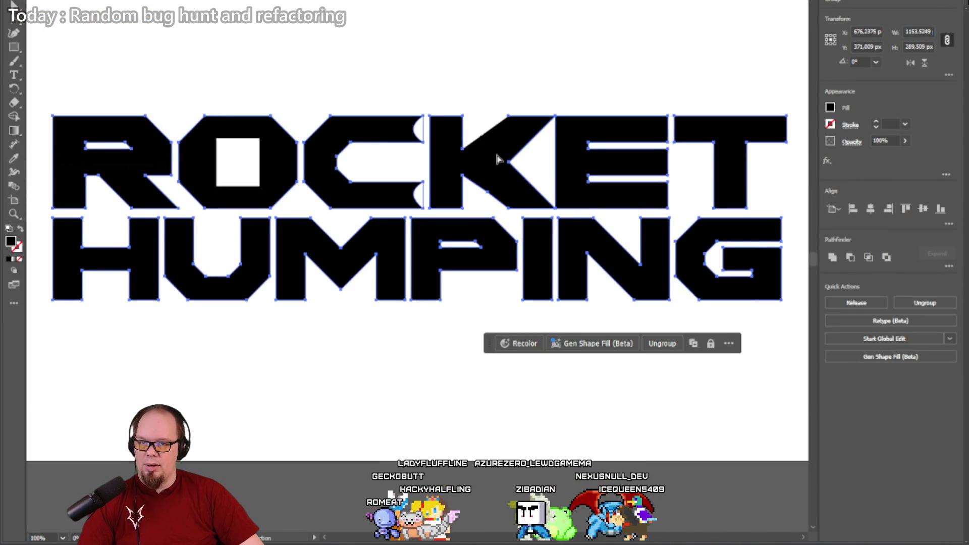
key("Delete")
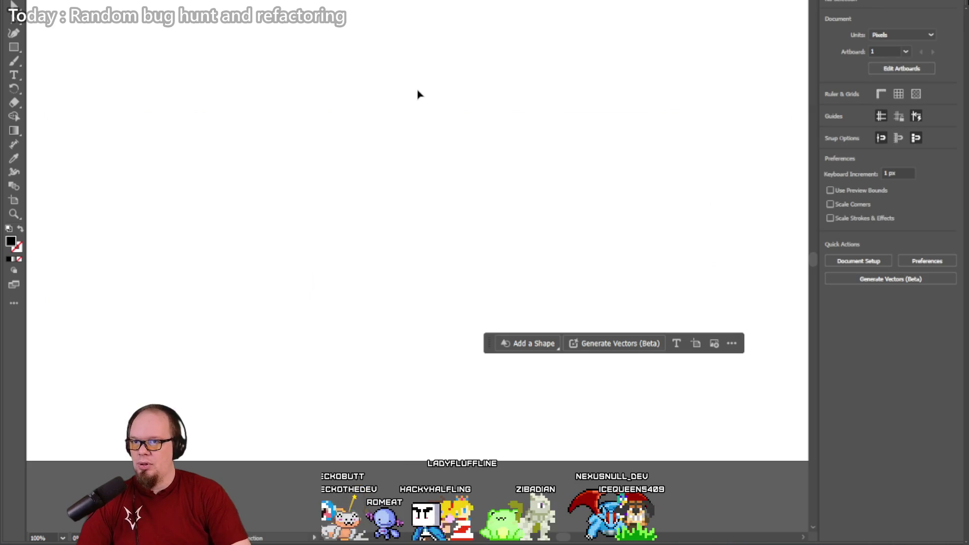
key("t")
mouse_move(81, 61)
left_mouse_down()
mouse_move(455, 255)
mouse_move(704, 347)
left_mouse_up()
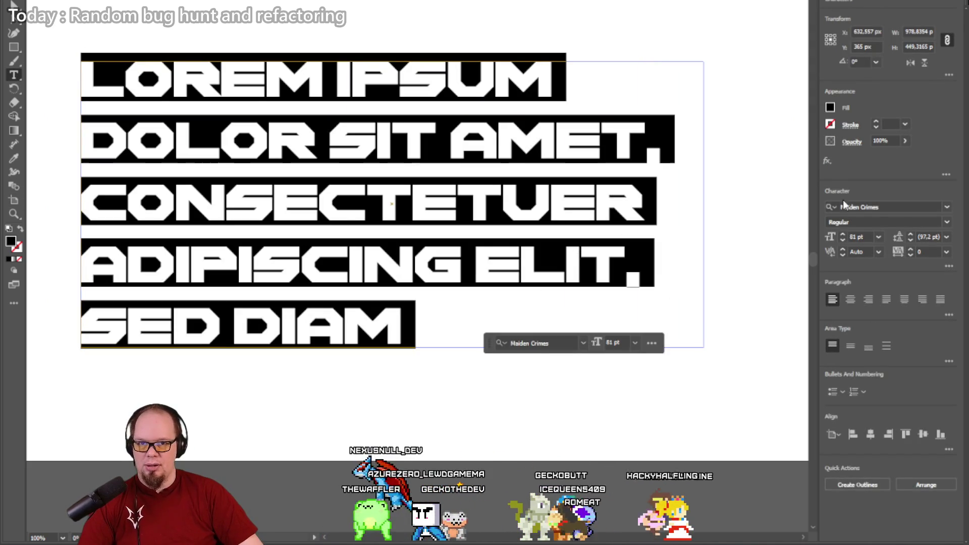
left_click(947, 208)
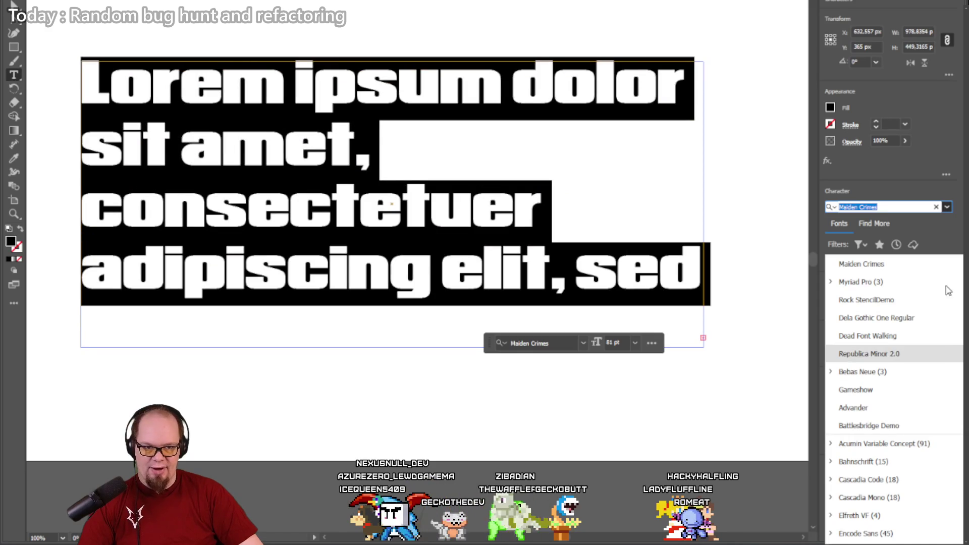
Step: Apply JMH Rastan Black Regular to the placeholder and delete the trailing ADIPISCING ELIT, words
scroll(944, 292, "down", 5)
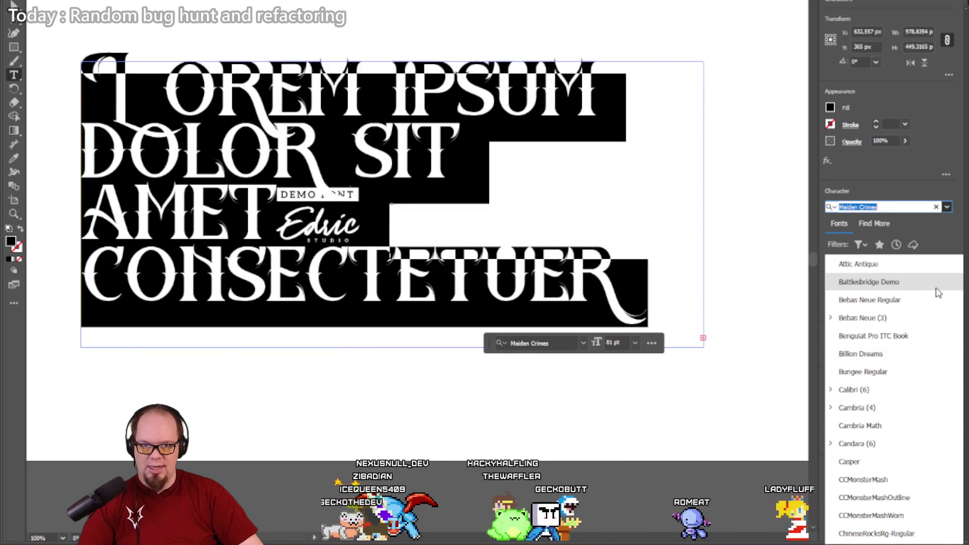
scroll(932, 313, "down", 3)
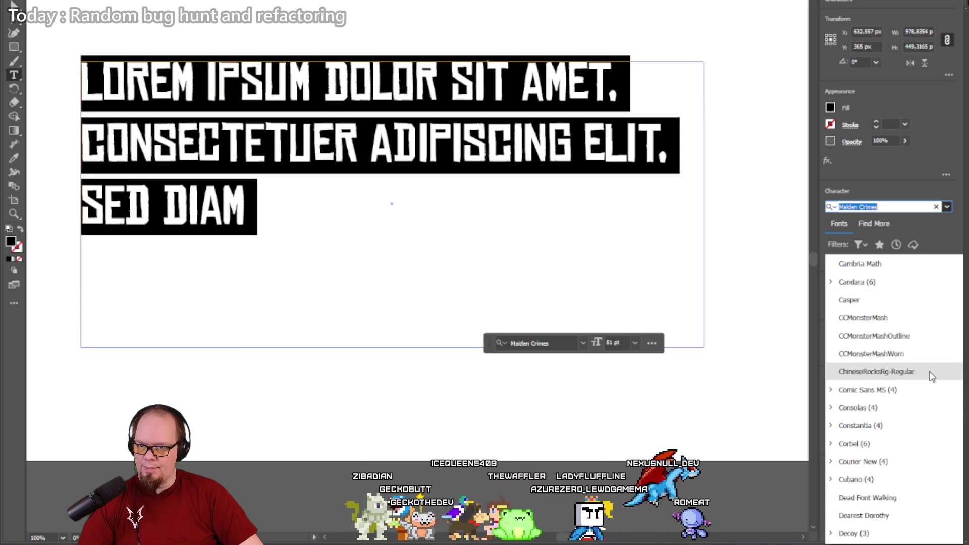
scroll(929, 372, "down", 3)
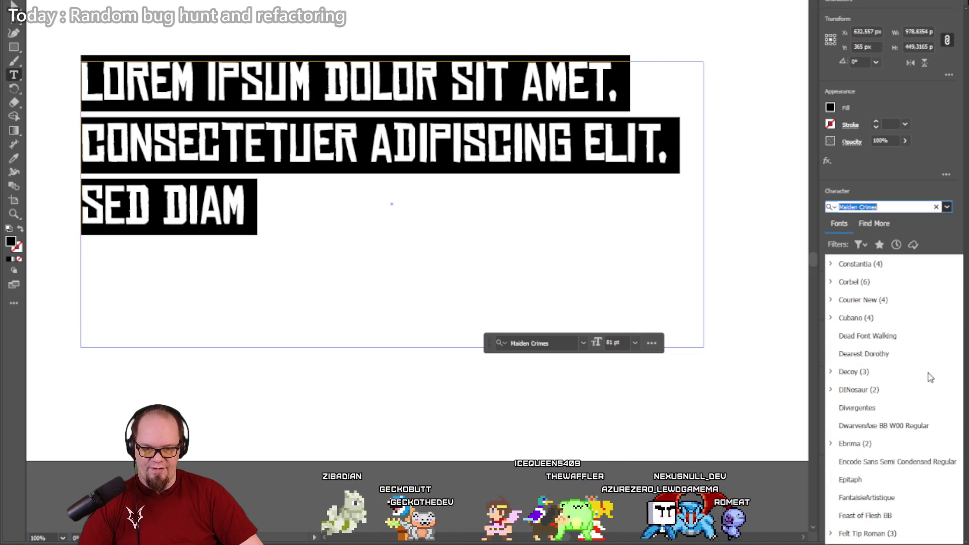
scroll(941, 362, "down", 1)
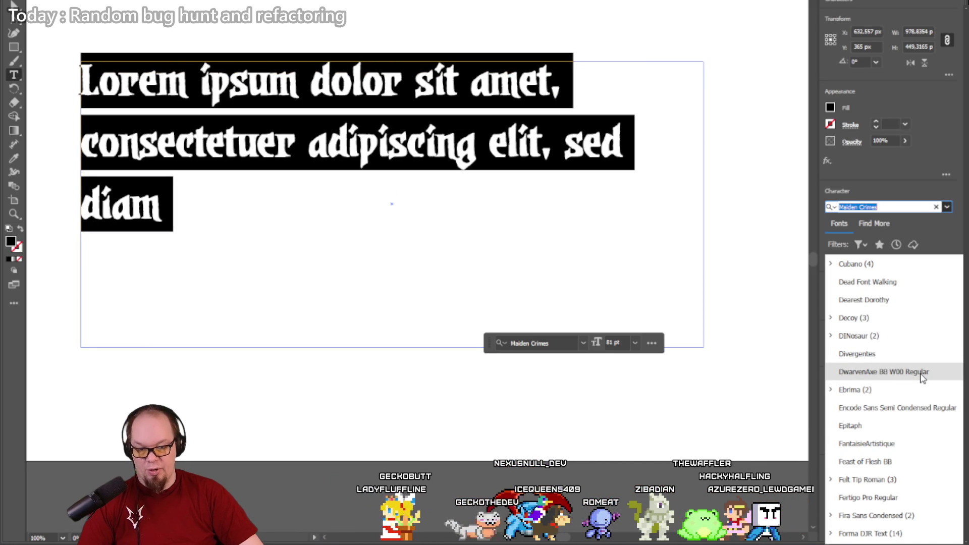
scroll(923, 378, "down", 2)
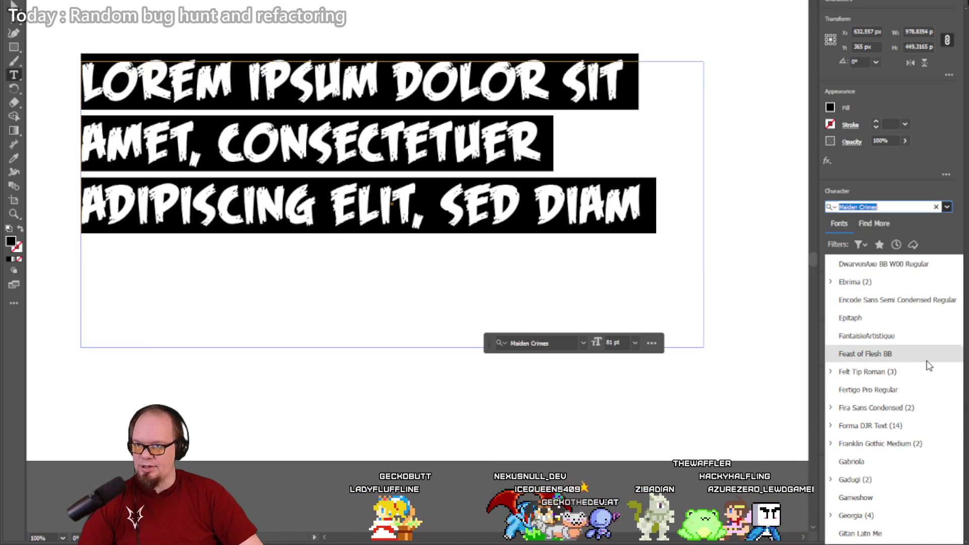
scroll(929, 365, "down", 4)
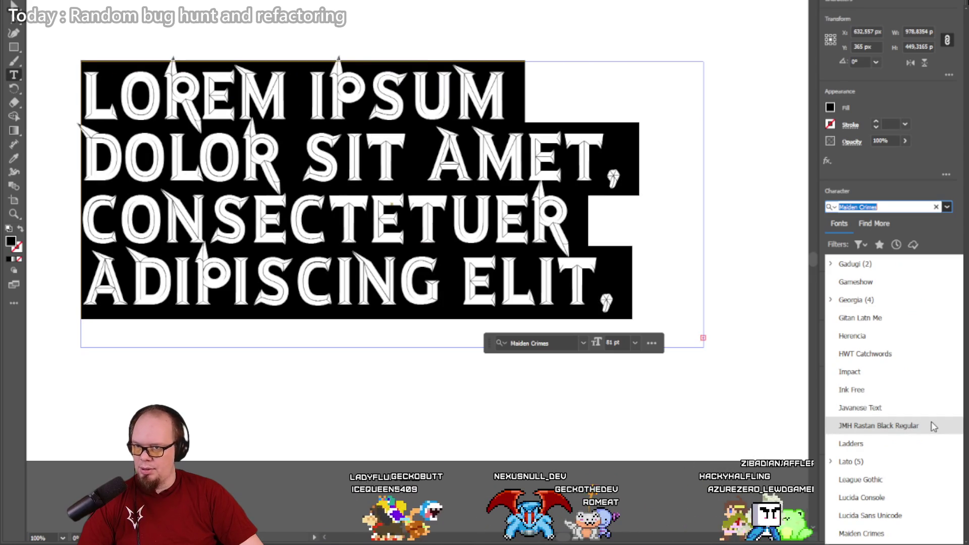
left_click(933, 427)
left_click_drag(571, 222, 697, 309)
key("BackSpace")
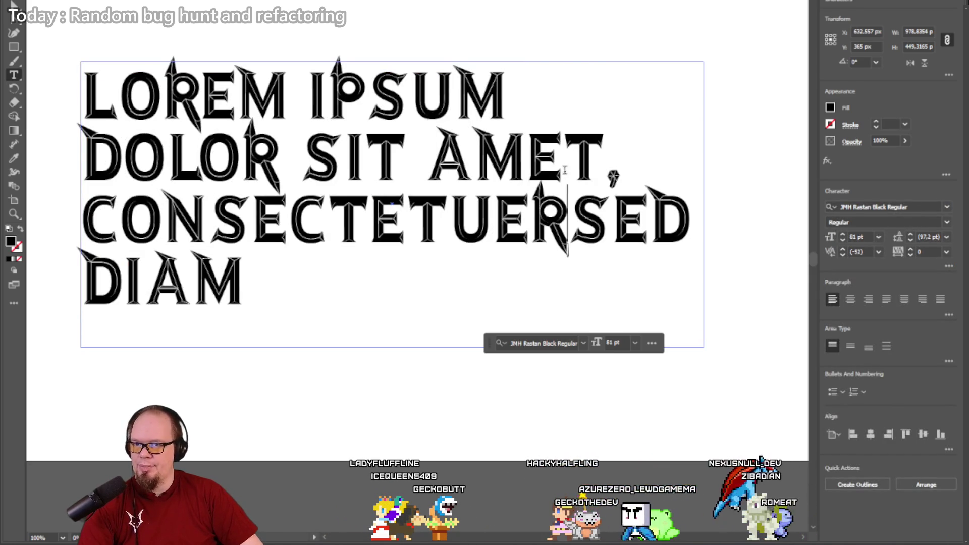
left_click(563, 266, "shift")
key("BackSpace")
left_click_drag(632, 162, 35, 84)
key("BackSpace")
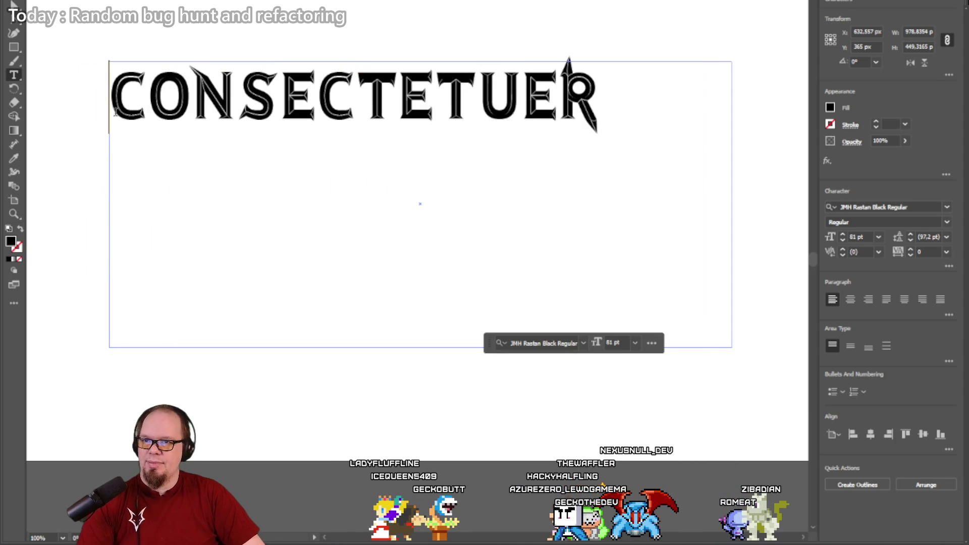
key("Escape")
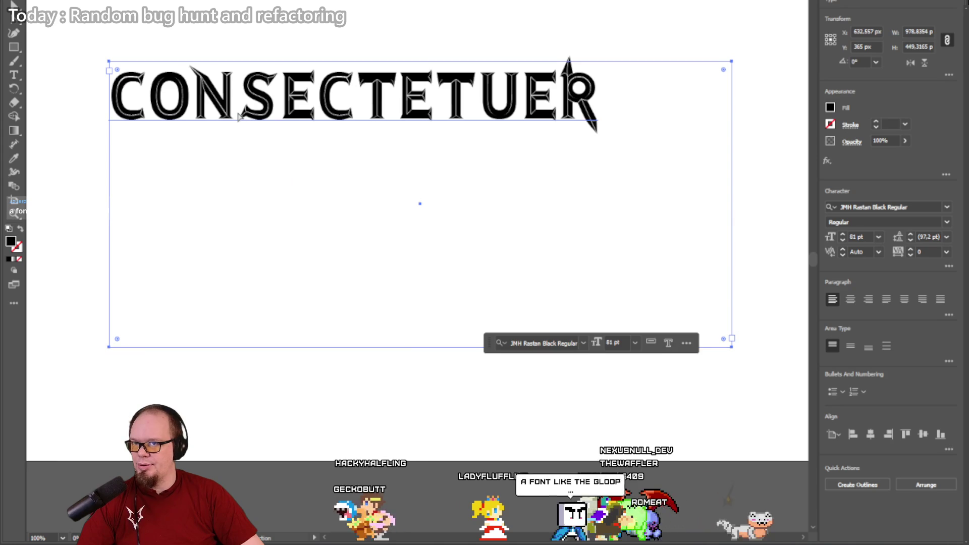
double_click(334, 157)
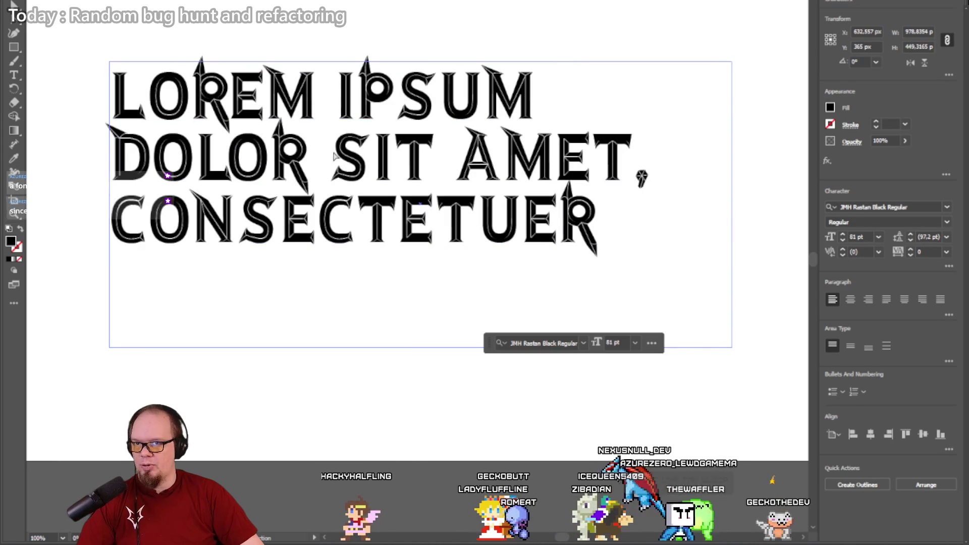
key("ctrl+a")
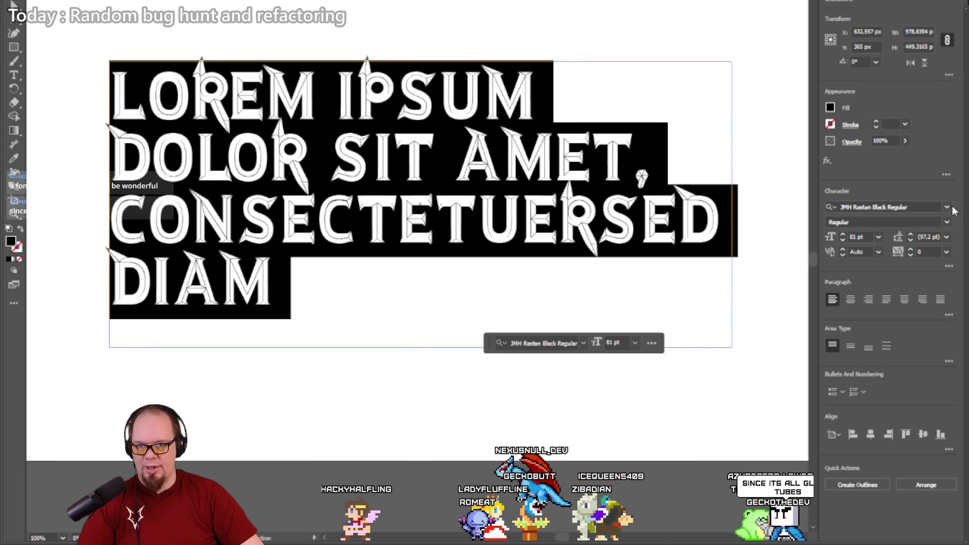
Step: Apply Trajan Pro 3 Bold to the whole placeholder paragraph from the font list
left_click(946, 207)
scroll(955, 337, "up", 10)
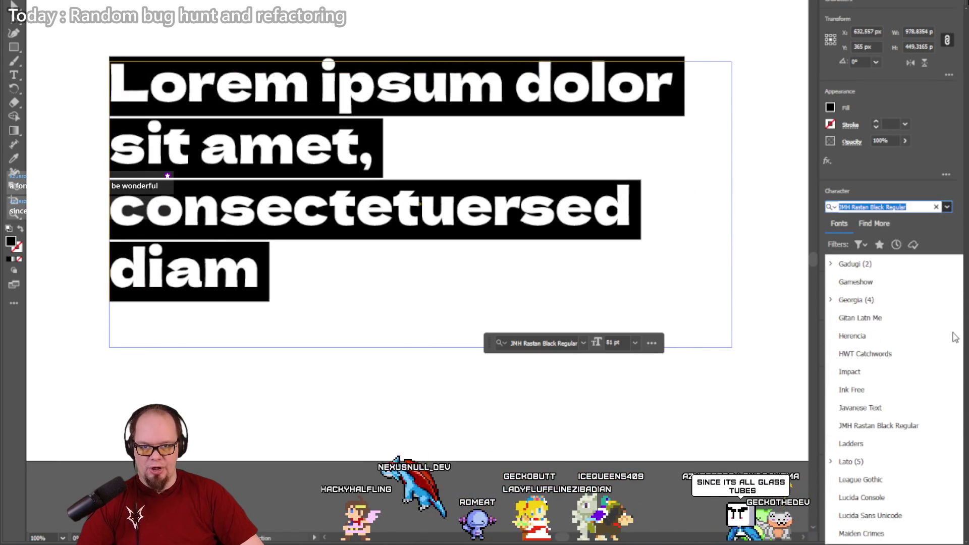
scroll(937, 424, "down", 3)
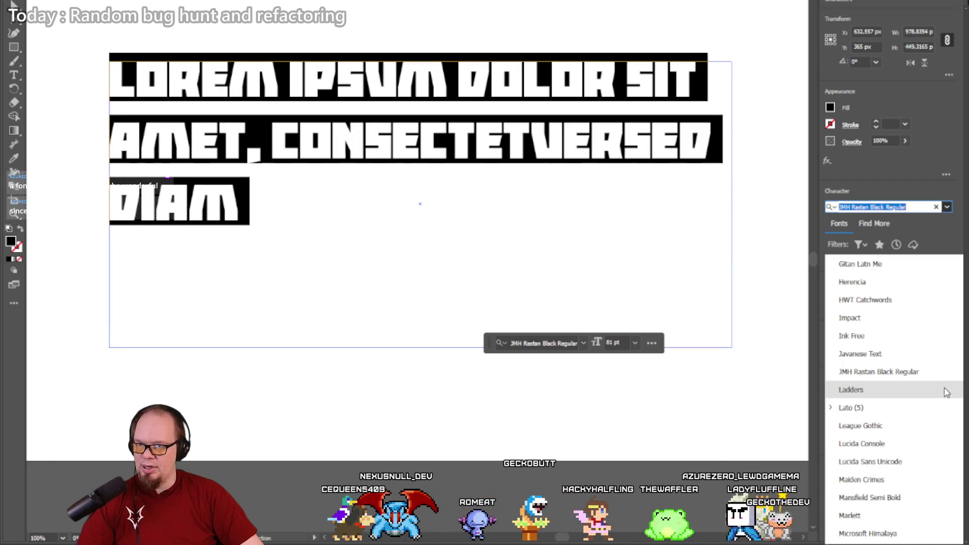
scroll(947, 392, "down", 2)
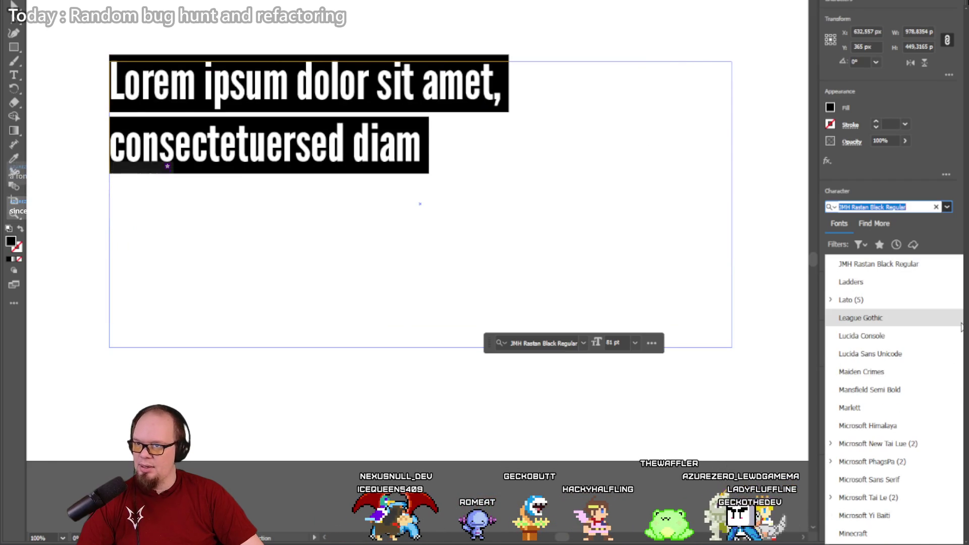
scroll(947, 383, "down", 15)
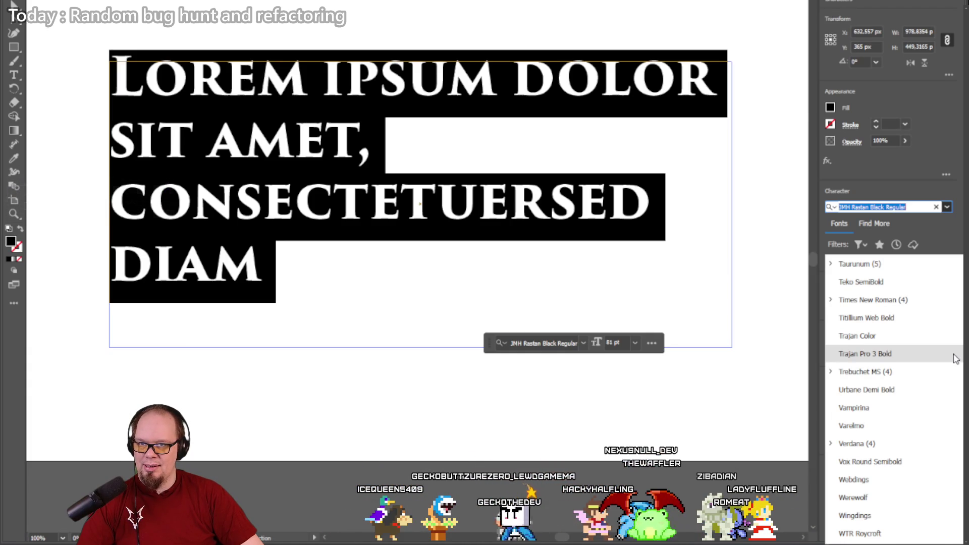
left_click(954, 356)
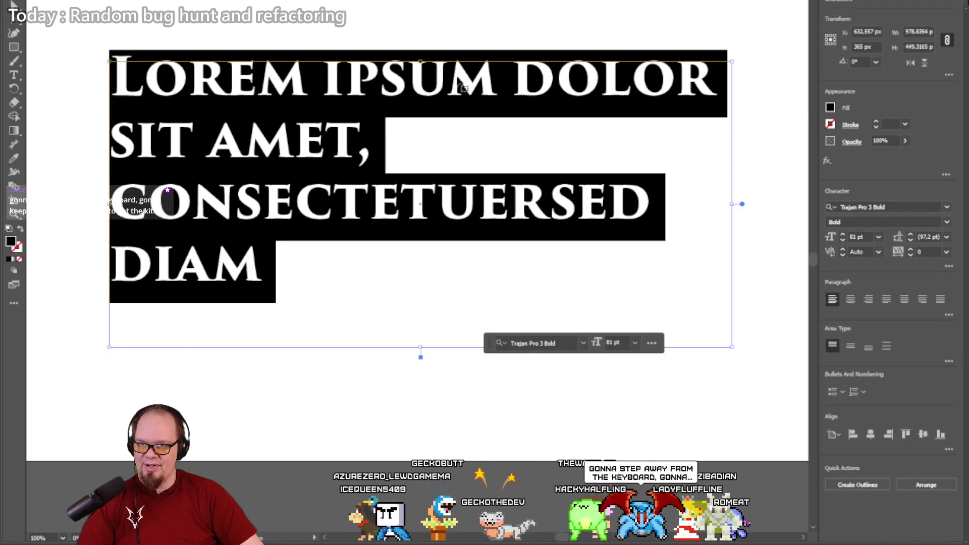
Step: Browse the font list and apply Battlebridge Demo to the placeholder paragraph
left_click(948, 207)
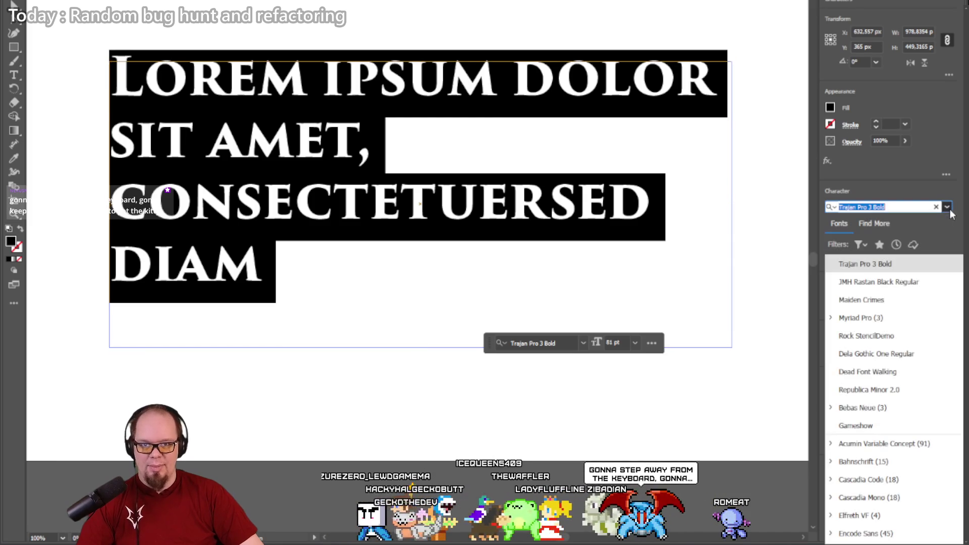
scroll(895, 386, "down", 5)
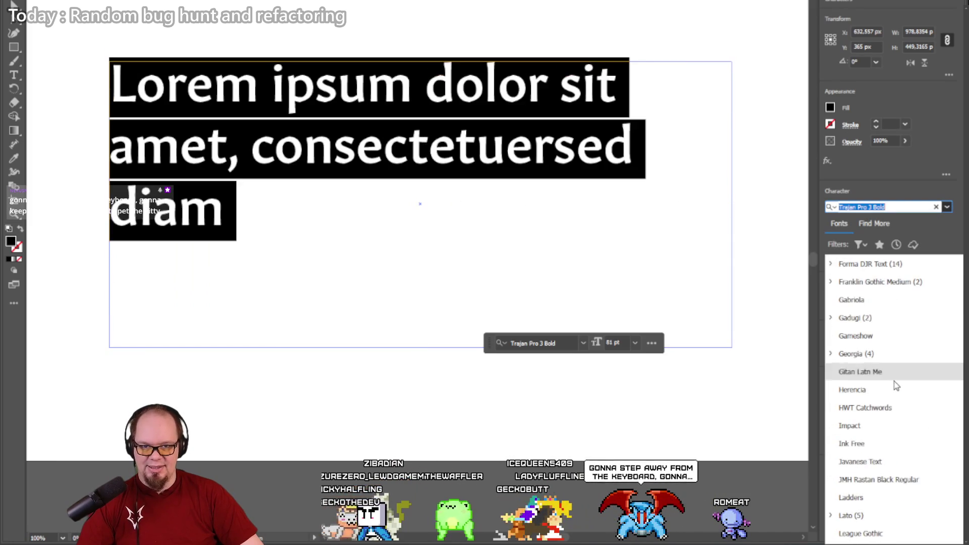
scroll(896, 384, "down", 4)
scroll(915, 378, "down", 10)
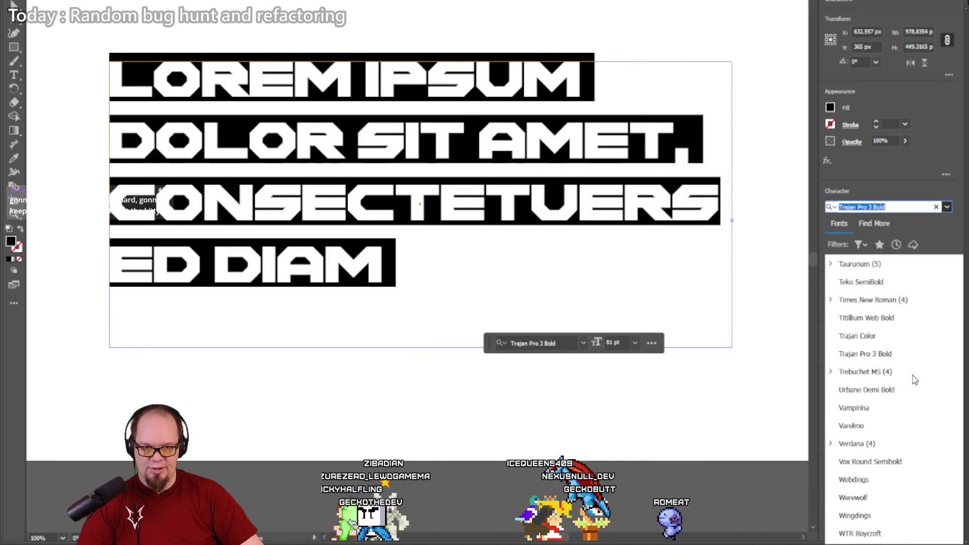
scroll(912, 377, "down", 2)
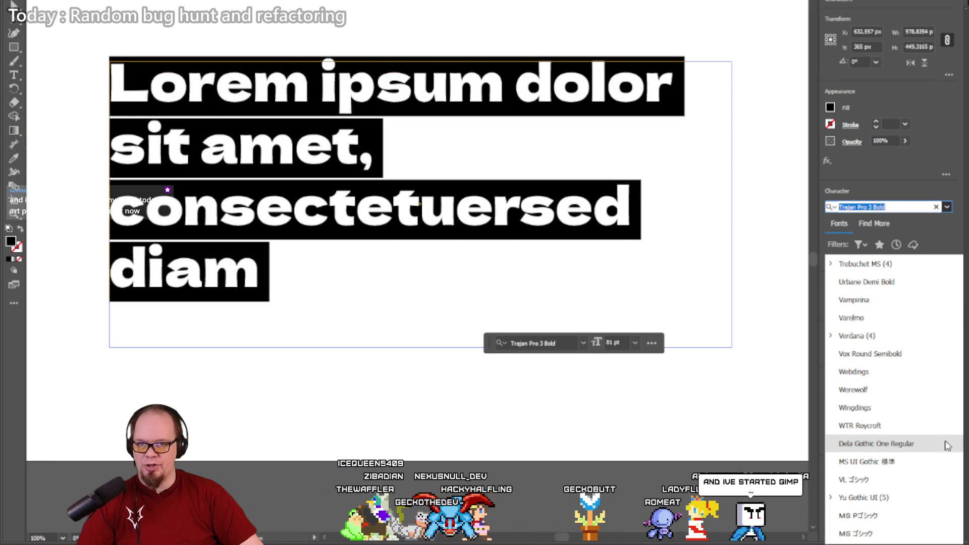
scroll(947, 445, "up", 3)
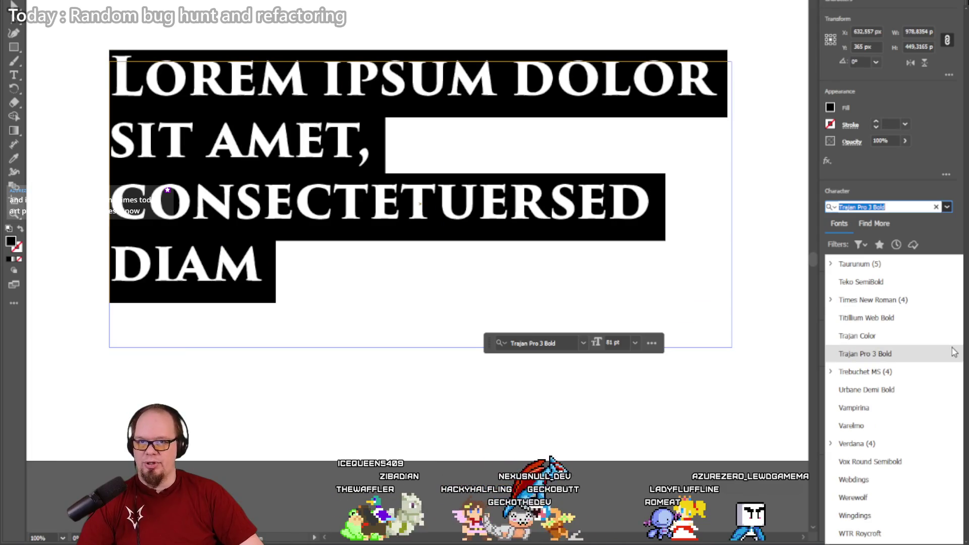
scroll(951, 404, "up", 8)
scroll(949, 447, "up", 3)
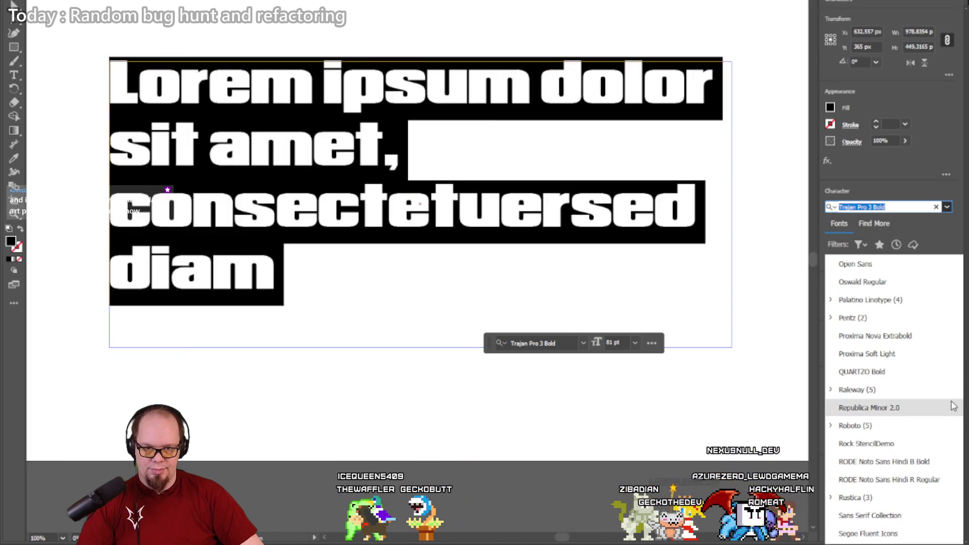
scroll(954, 353, "up", 6)
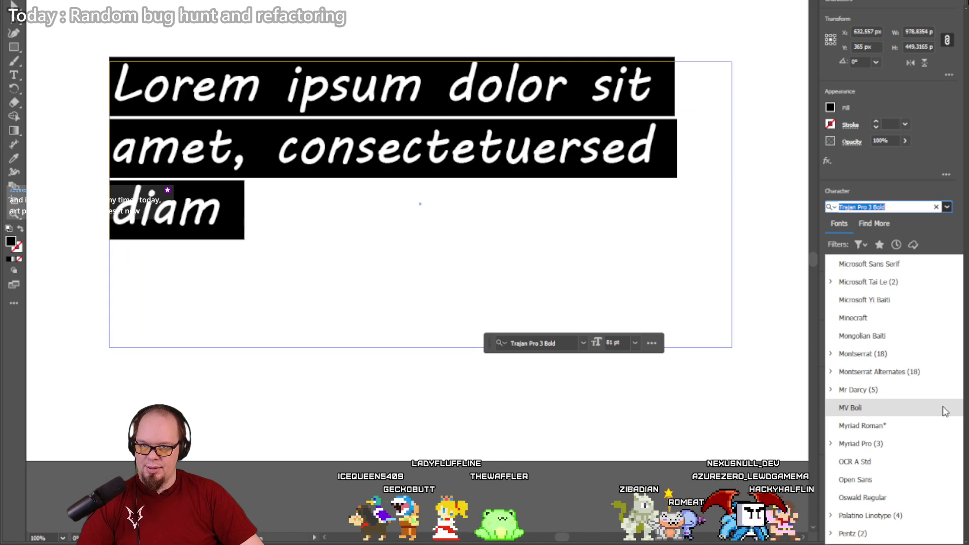
scroll(945, 411, "up", 7)
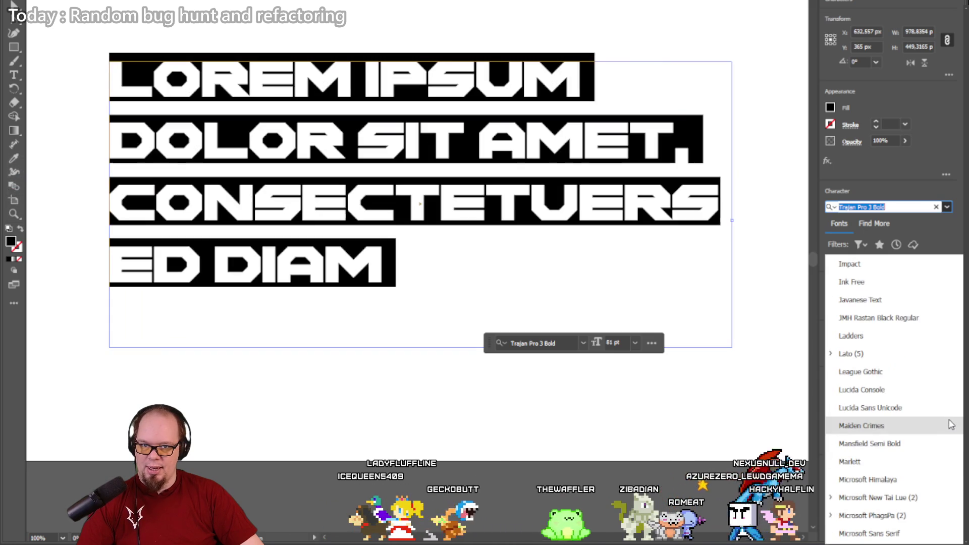
scroll(950, 424, "up", 3)
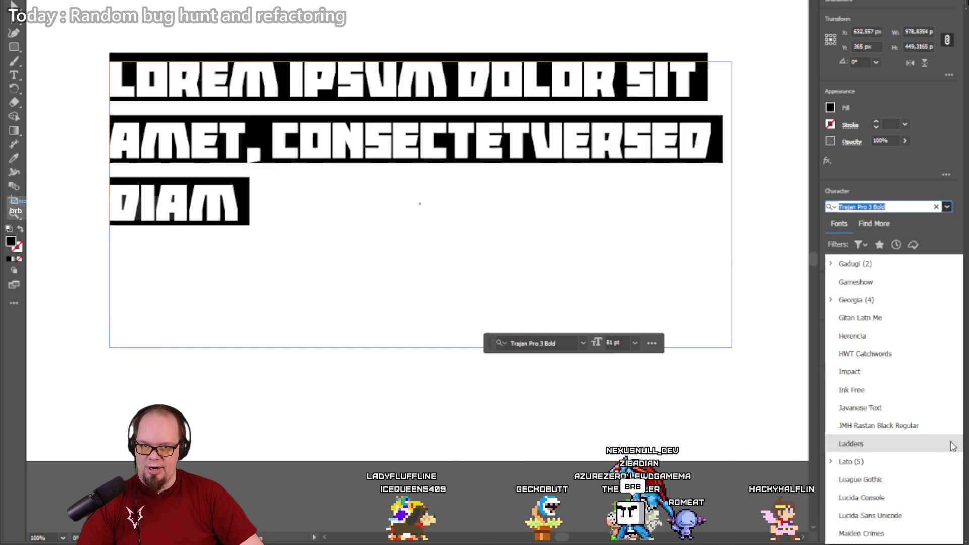
scroll(944, 378, "up", 5)
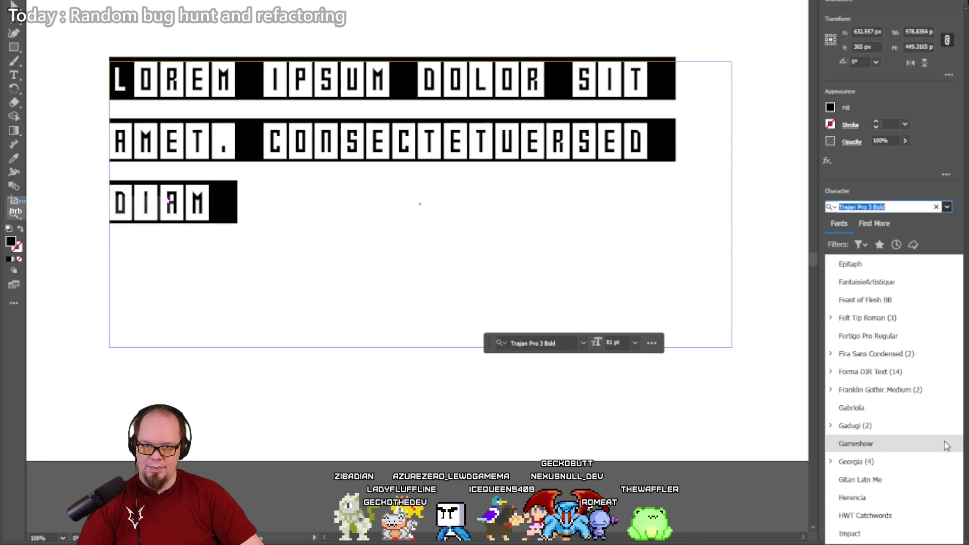
scroll(947, 446, "up", 5)
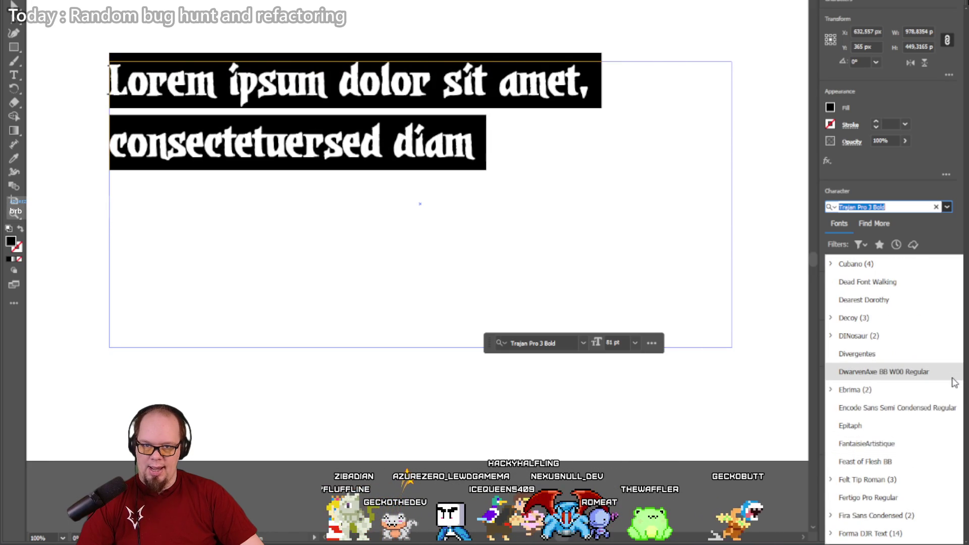
scroll(954, 382, "up", 5)
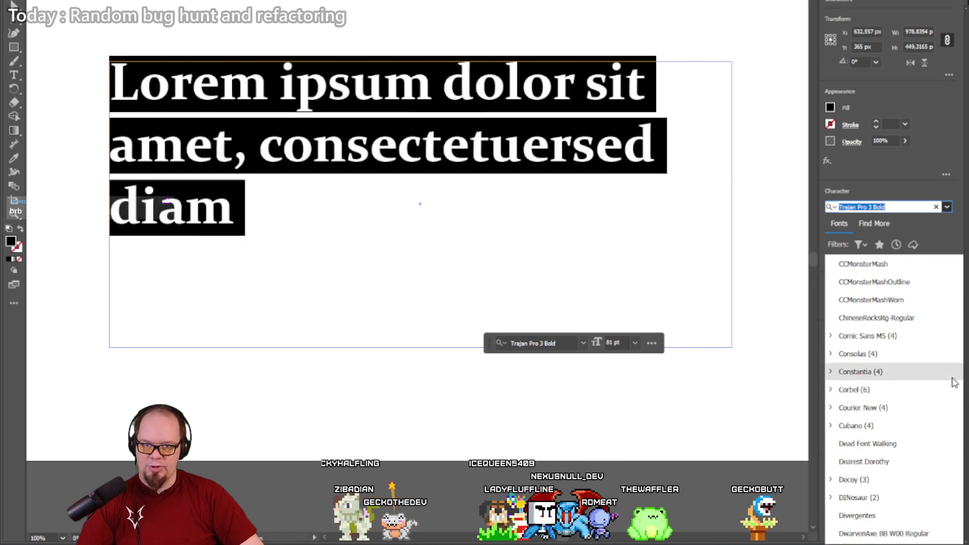
scroll(954, 382, "up", 3)
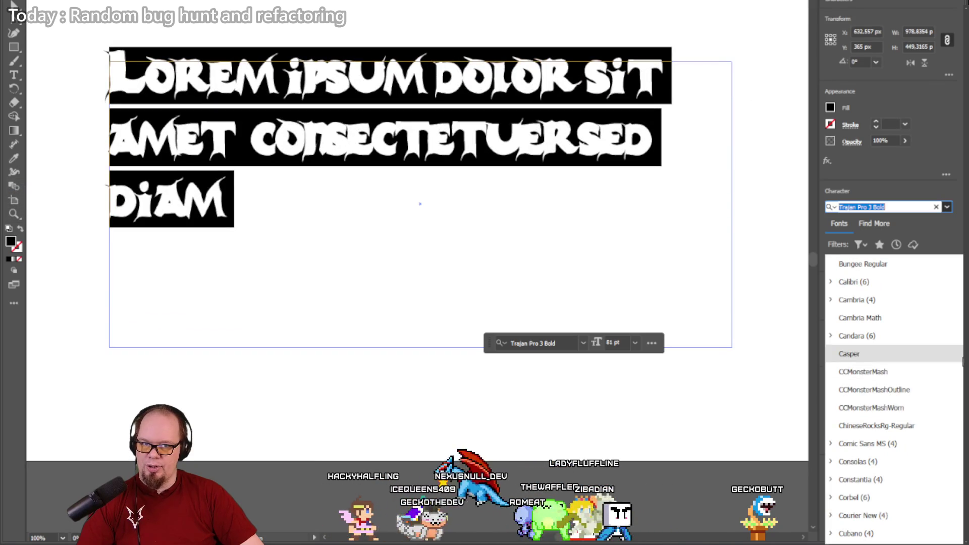
scroll(958, 410, "up", 3)
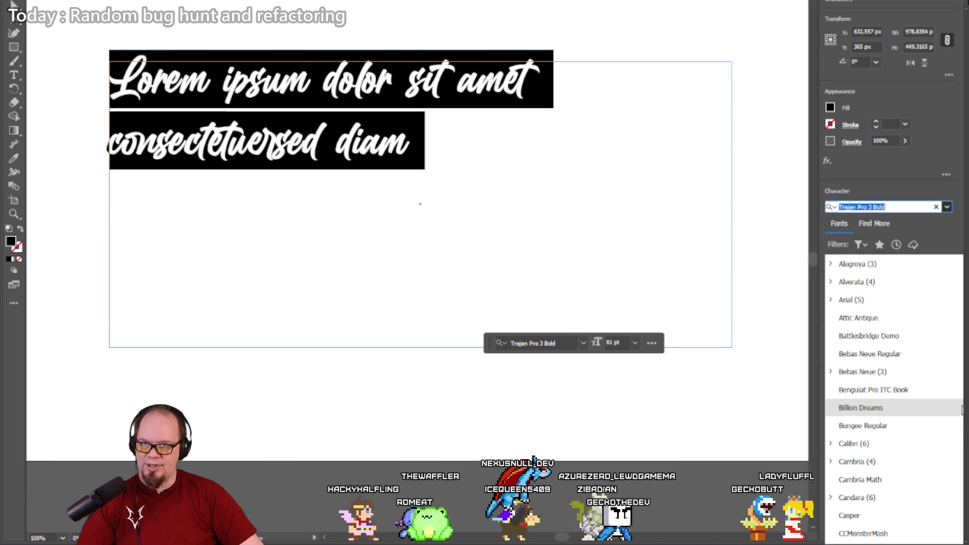
scroll(962, 409, "up", 5)
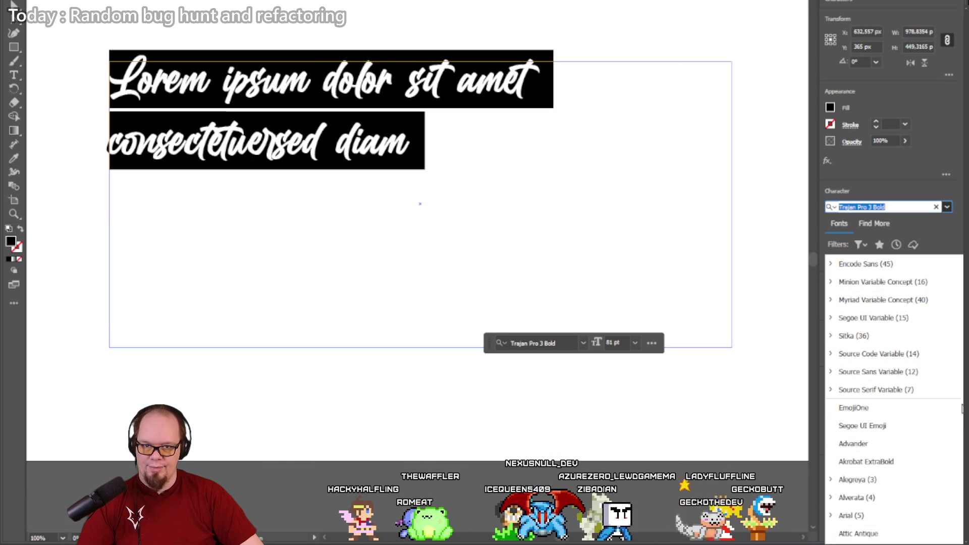
scroll(961, 409, "up", 4)
scroll(961, 409, "down", 5)
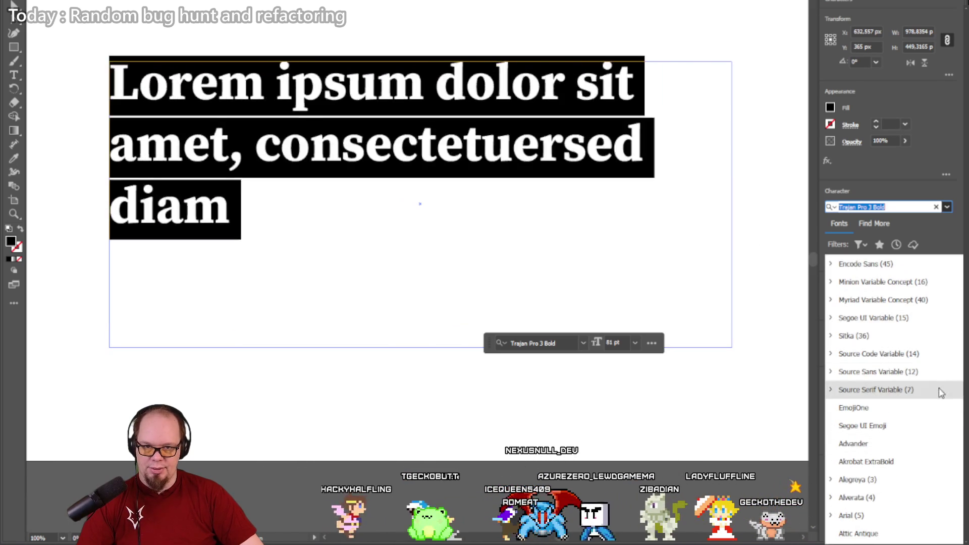
scroll(941, 435, "down", 6)
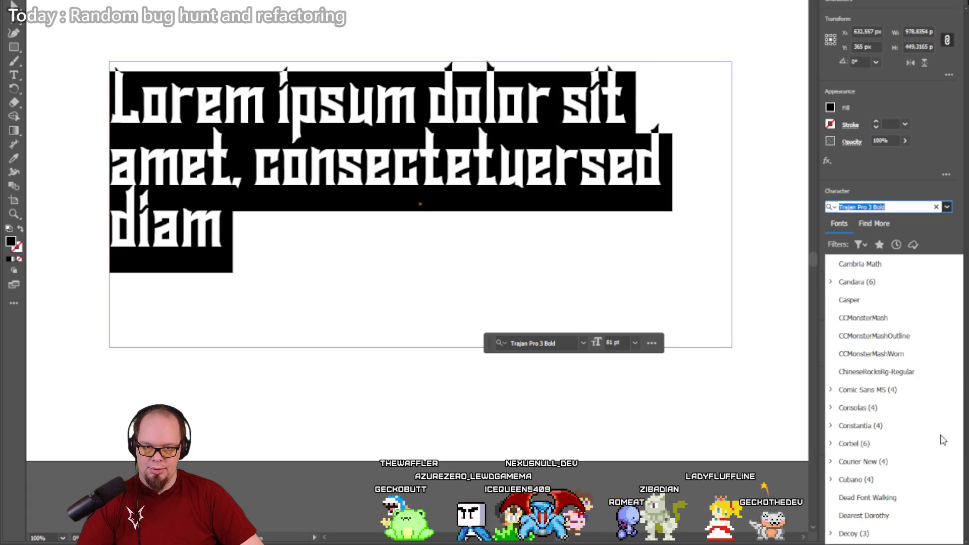
scroll(941, 428, "up", 3)
left_click(889, 279)
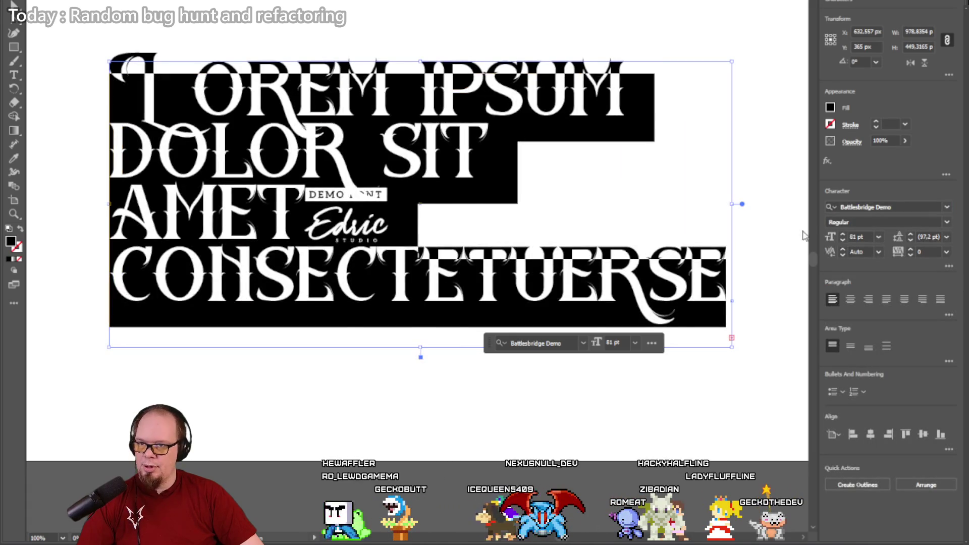
Step: Move the text block and trim its text down to just the word CONSECTE
mouse_move(382, 222)
left_mouse_down()
mouse_move(371, 215)
mouse_move(396, 265)
left_mouse_up()
double_click(432, 283)
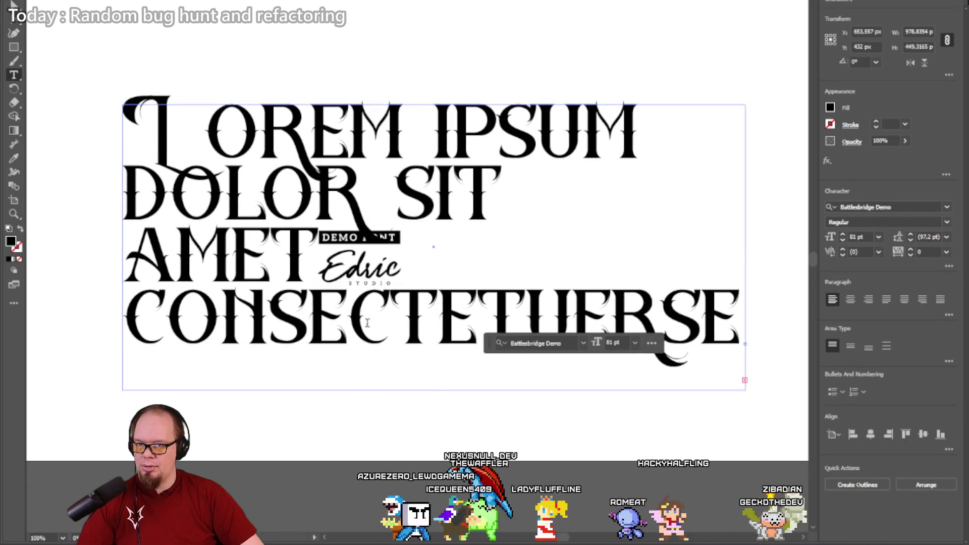
left_click(118, 288, "shift")
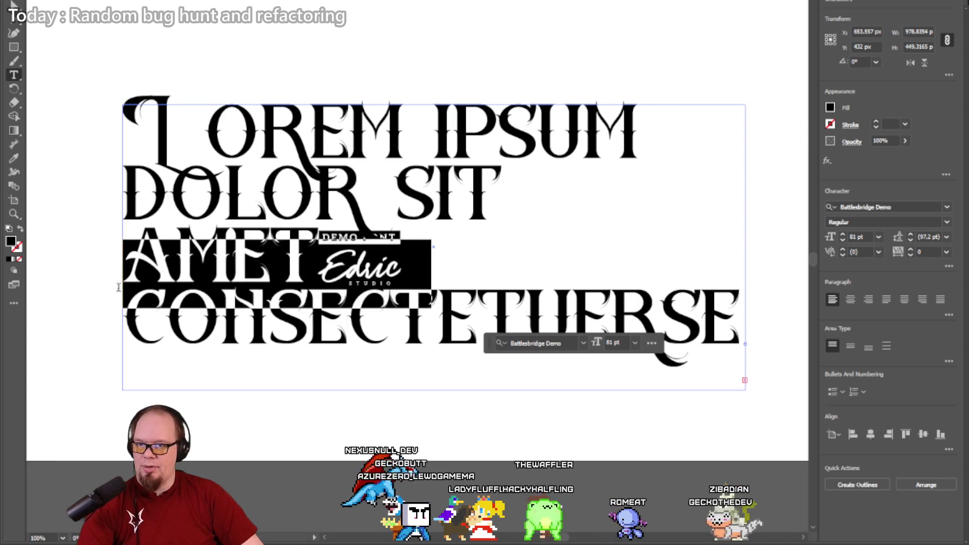
key("BackSpace")
mouse_move(426, 217)
left_mouse_down()
mouse_move(569, 132)
mouse_move(480, 133)
left_mouse_up()
key("BackSpace")
key("Escape")
left_click(294, 71)
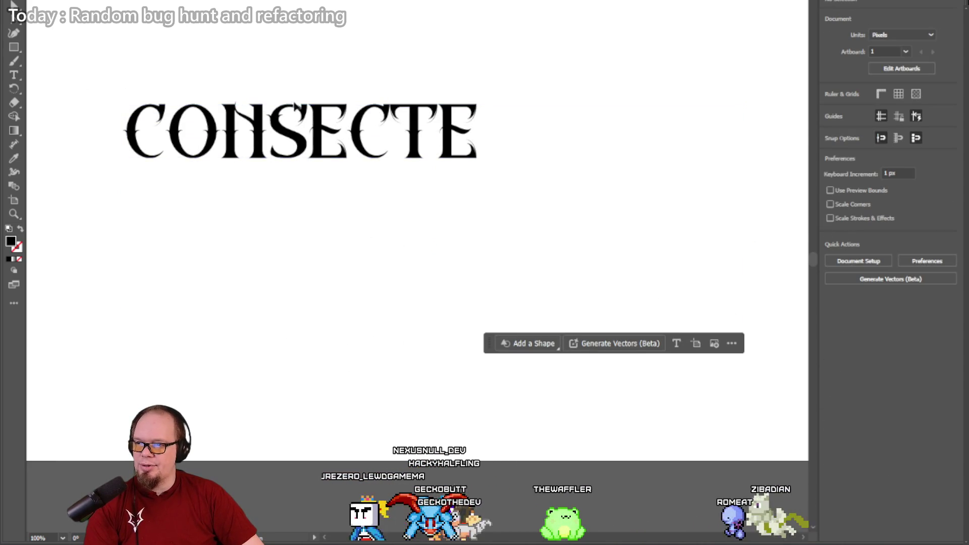
Step: Convert CONSECTE to outlines and zoom in with Direct Selection active to show anchors
right_click(264, 130)
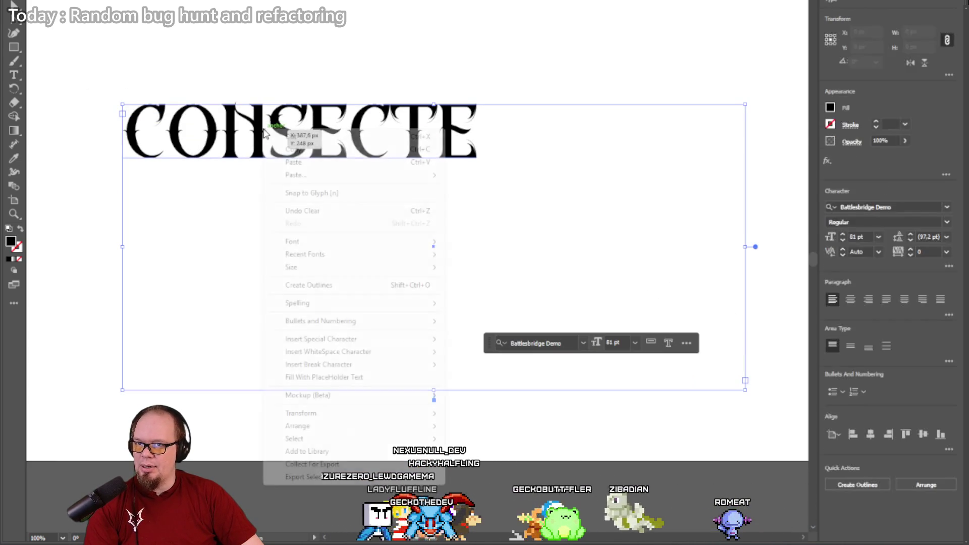
left_click(339, 287)
key("a")
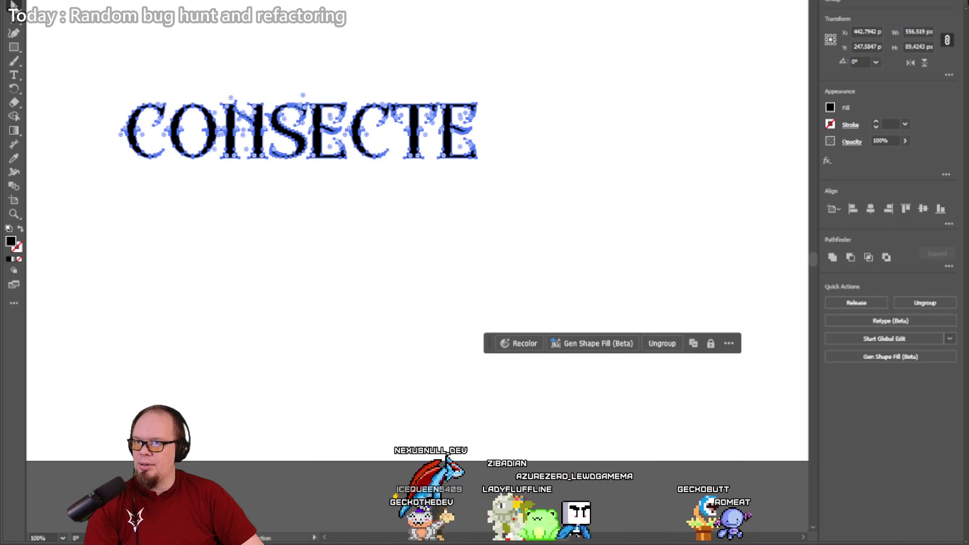
left_click(14, 213)
mouse_move(283, 167)
left_mouse_down()
mouse_move(406, 227)
mouse_move(476, 231)
mouse_move(283, 82)
mouse_move(363, 77)
left_mouse_up()
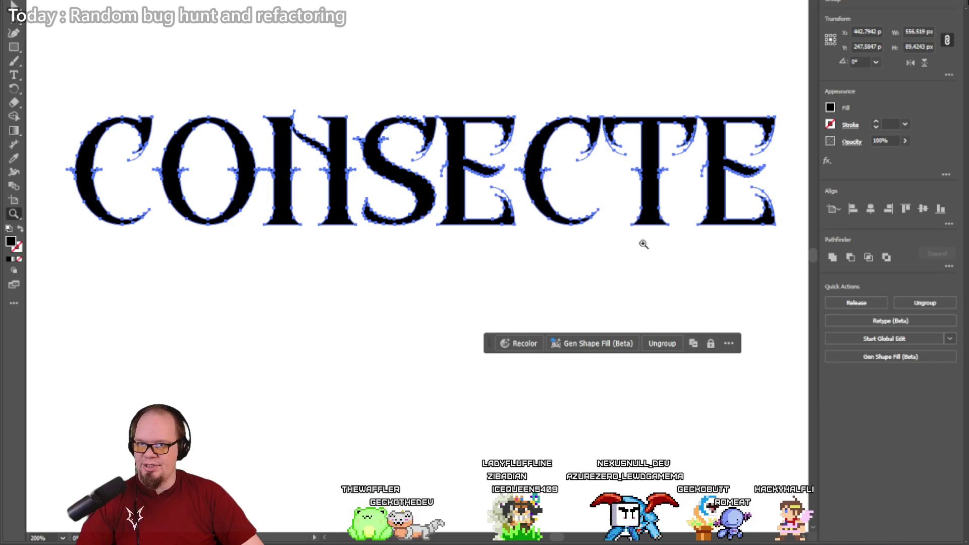
key("v")
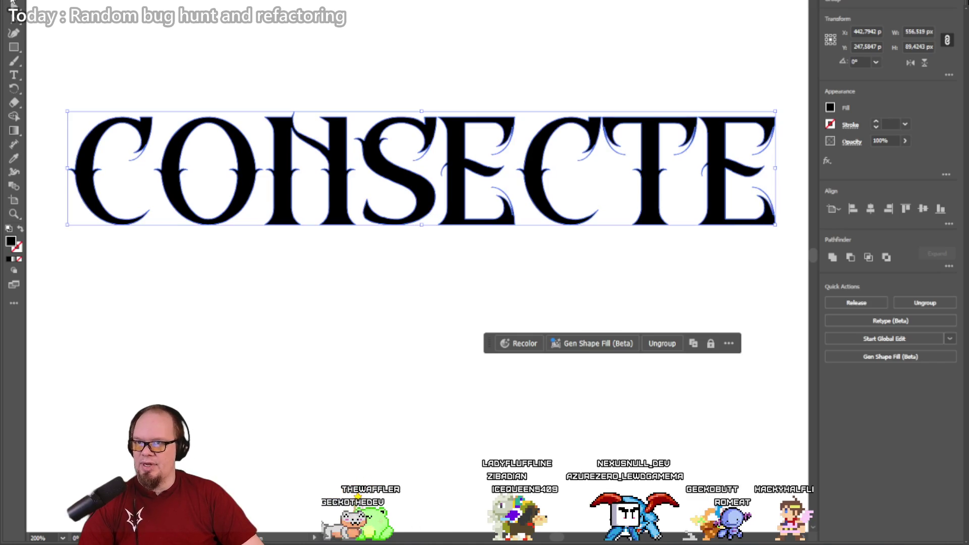
key("a")
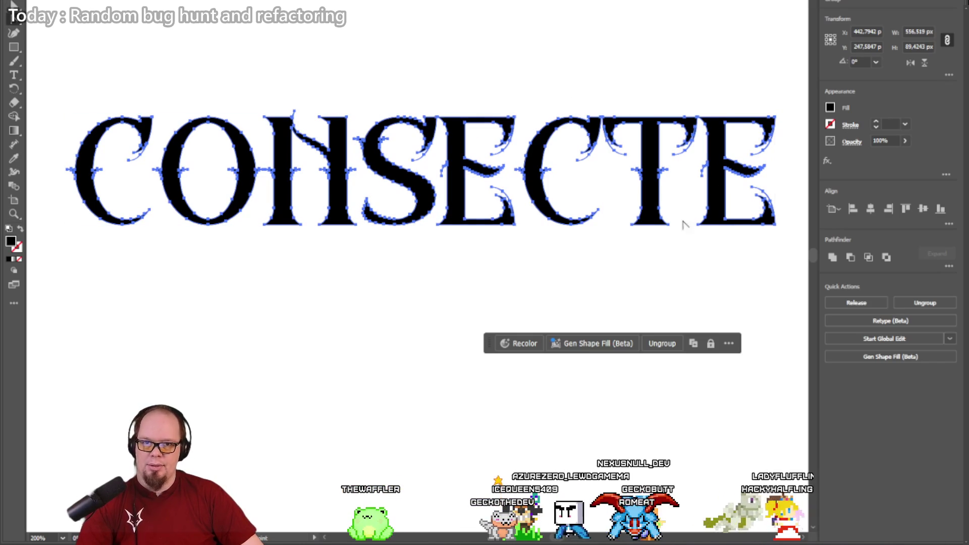
left_click(13, 5)
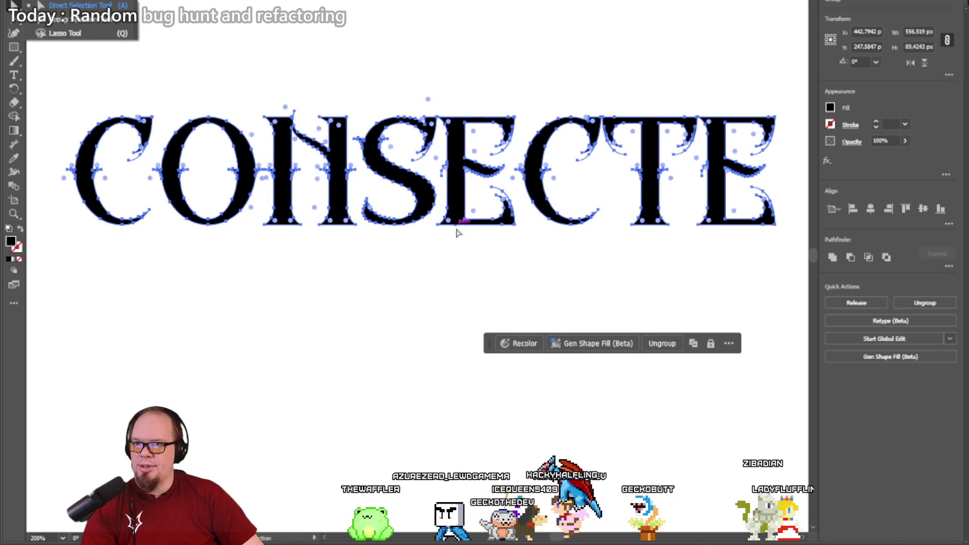
left_click(651, 275)
mouse_move(789, 261)
left_mouse_down()
mouse_move(647, 96)
mouse_move(601, 84)
left_mouse_up()
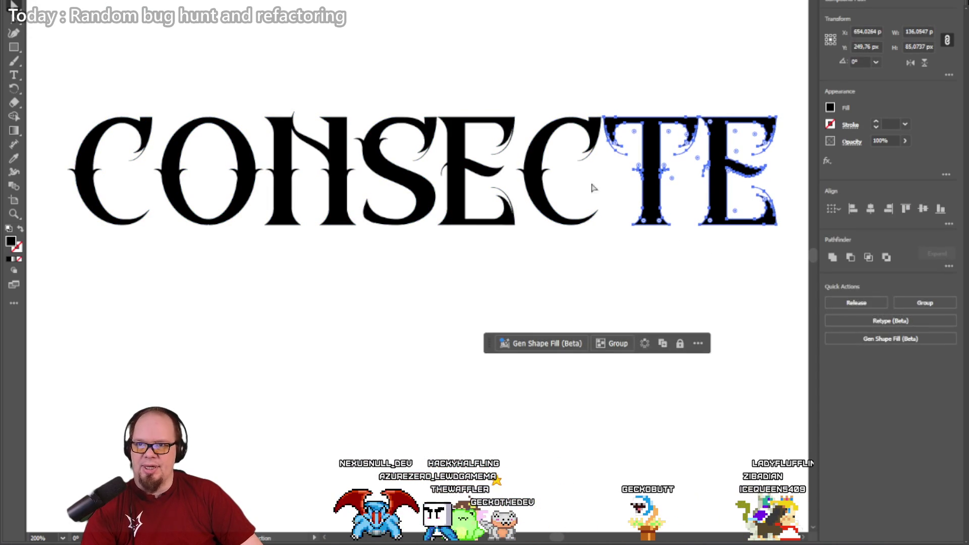
left_click(317, 270)
left_click_drag(154, 234, 155, 241)
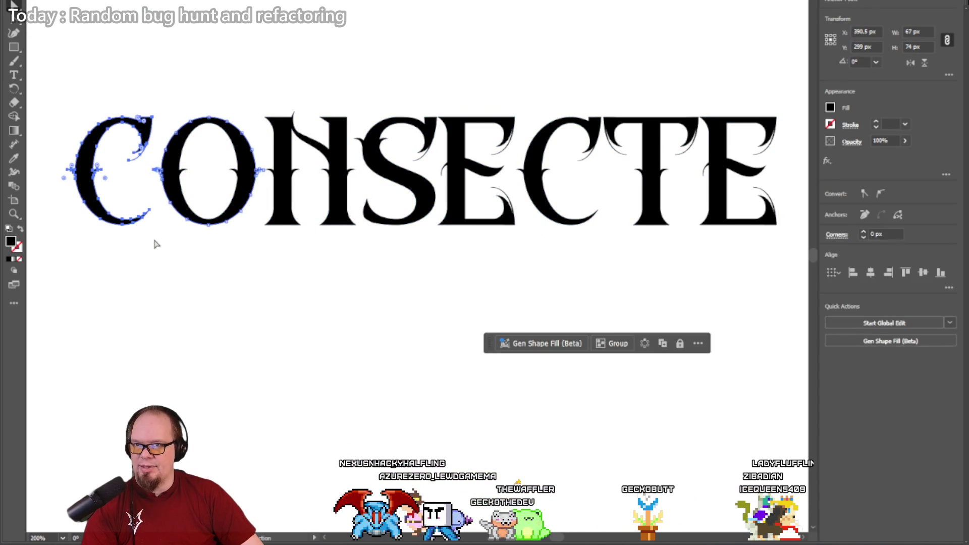
left_click(171, 265)
key("z")
left_click(126, 151)
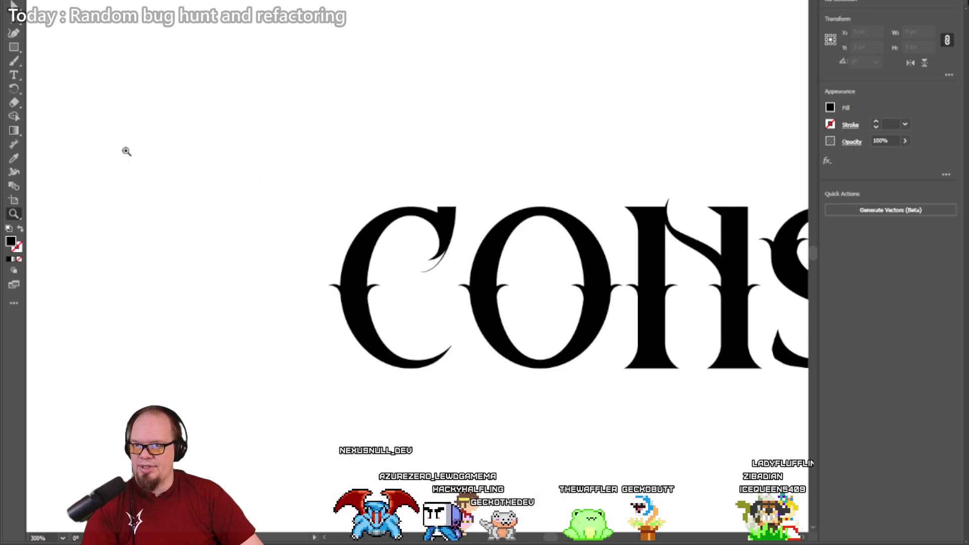
Step: Zoom to 800% on the C and O, back to 300%, then marquee-select the C's upper-right points
left_click(476, 302)
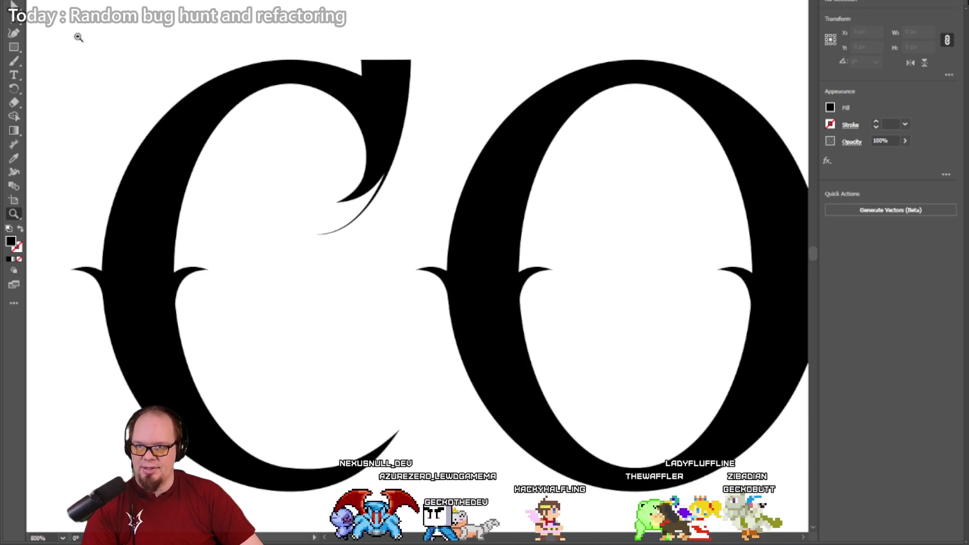
left_click(11, 5)
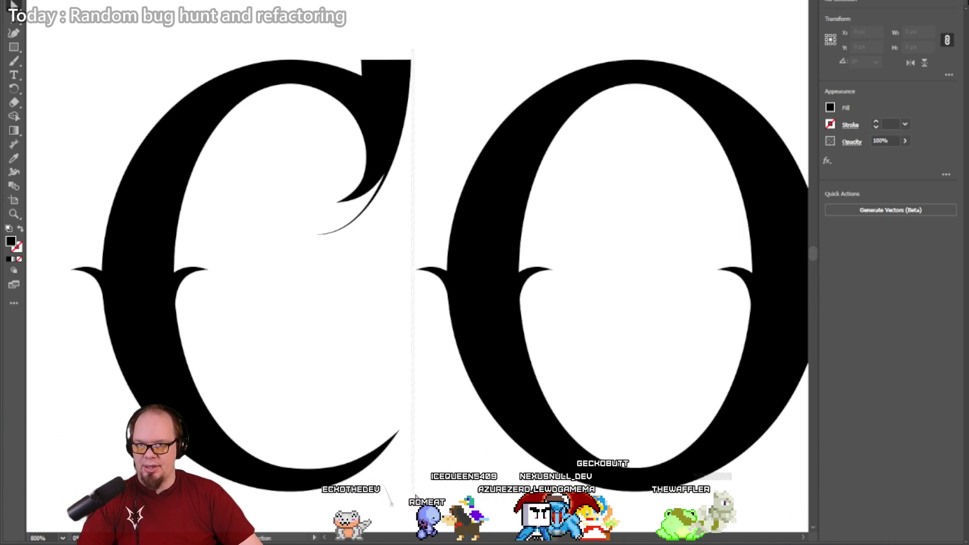
left_click(14, 214)
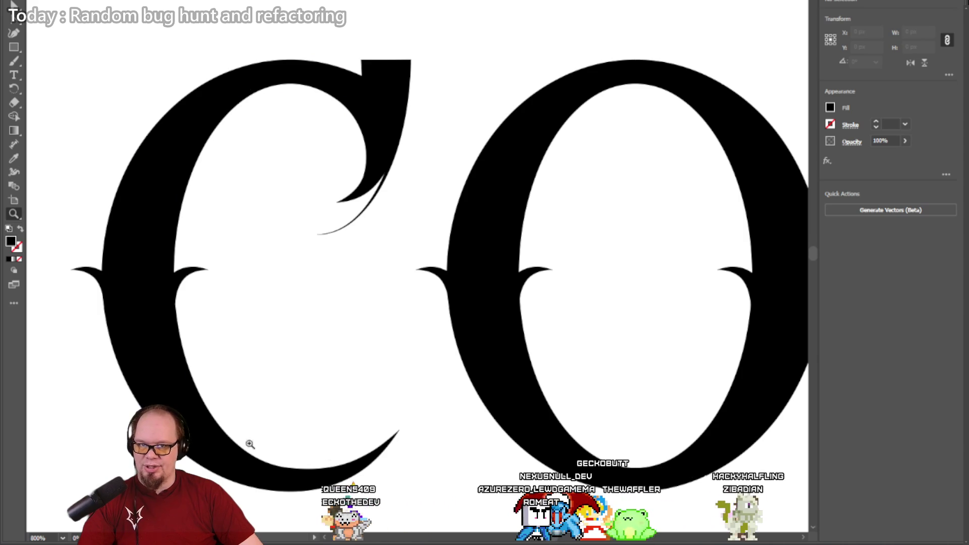
left_click(438, 155, "alt")
left_click(438, 154, "alt")
left_click(433, 182, "alt")
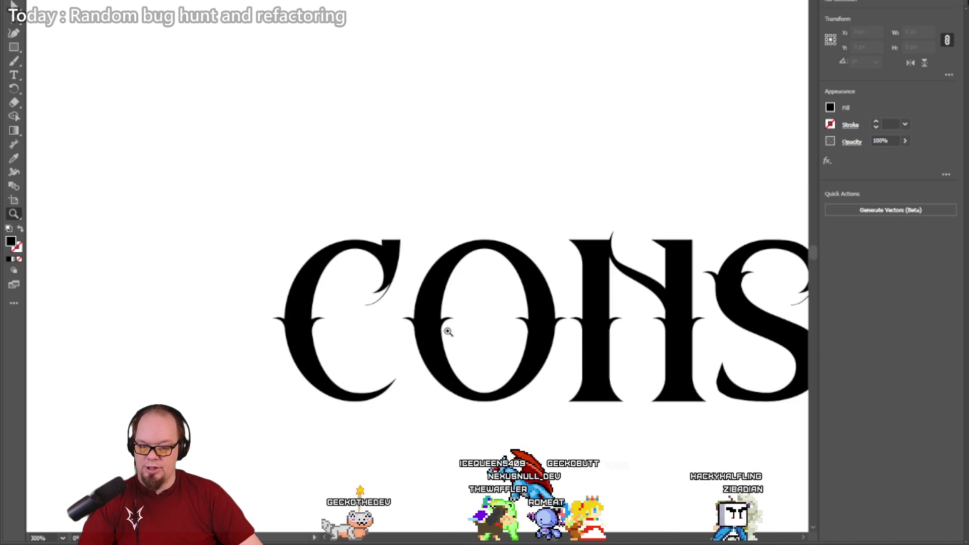
left_click_drag(436, 225, 431, 149)
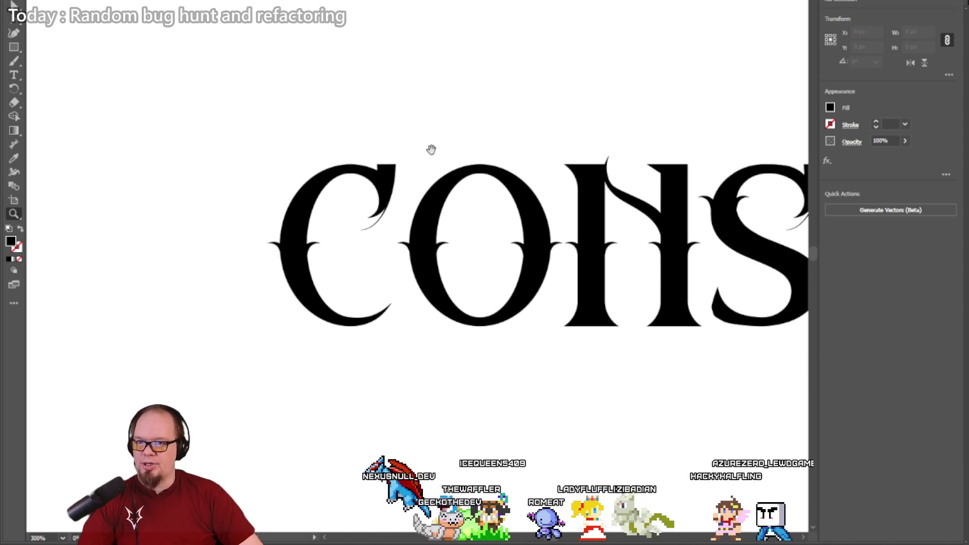
mouse_move(310, 126)
left_mouse_down()
mouse_move(408, 191)
mouse_move(403, 233)
left_mouse_up()
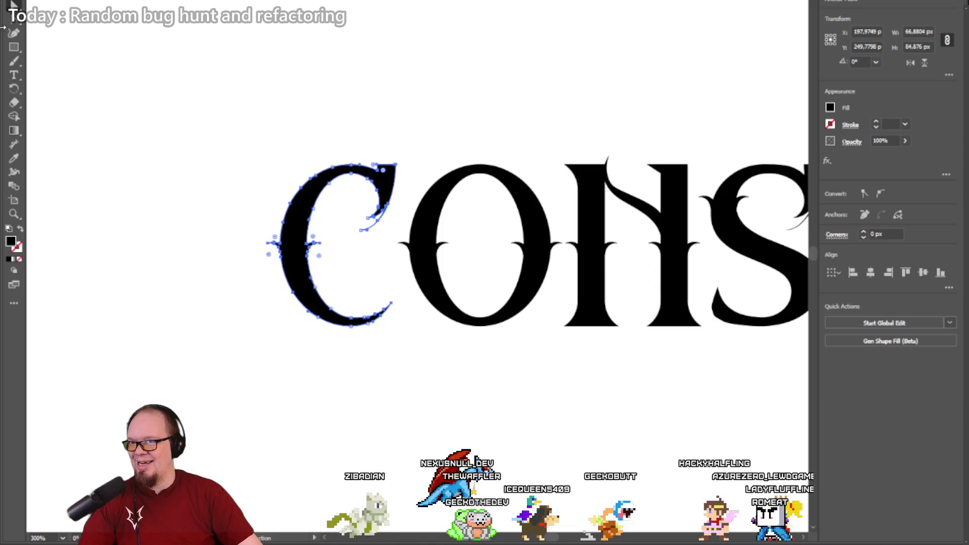
Step: Nudge the C into position with the arrow keys, then zoom in on the E
left_click(314, 188)
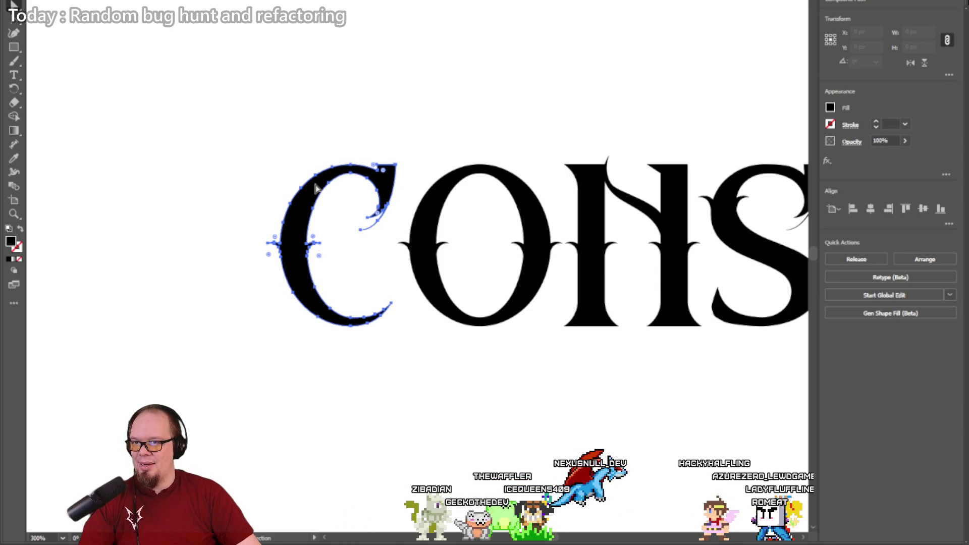
key("Left")
key("Left")
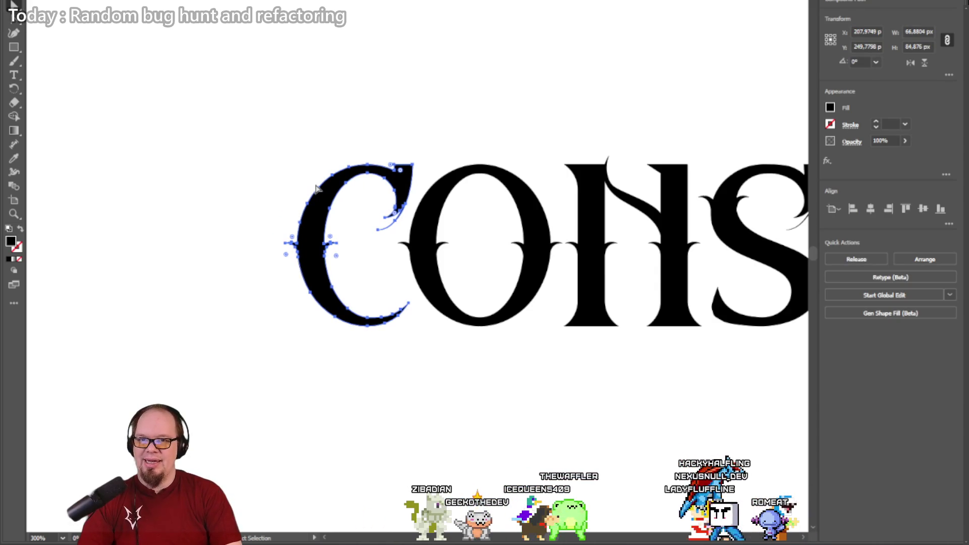
scroll(488, 141, "right", 10)
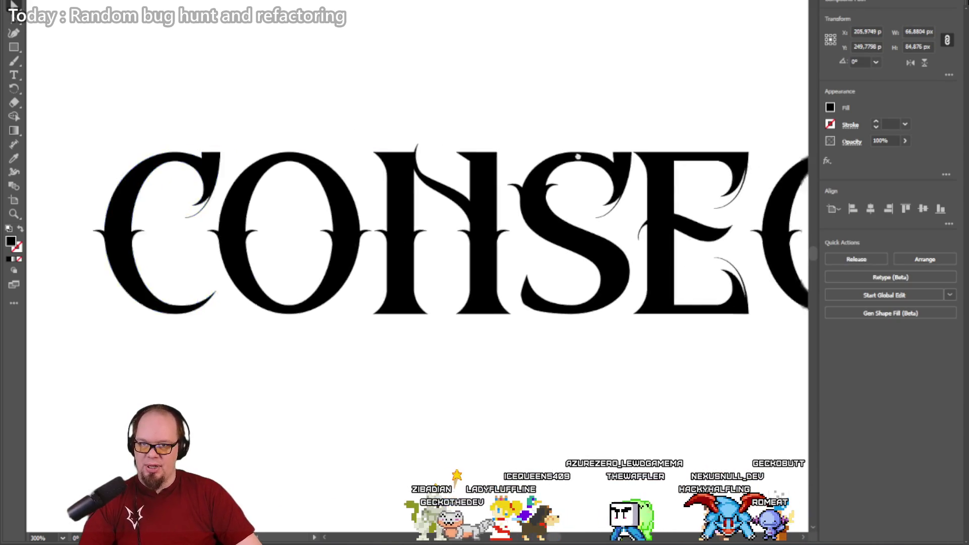
left_click_drag(402, 105, 274, 112)
mouse_move(433, 114)
left_mouse_down()
mouse_move(452, 106)
mouse_move(608, 113)
left_mouse_up()
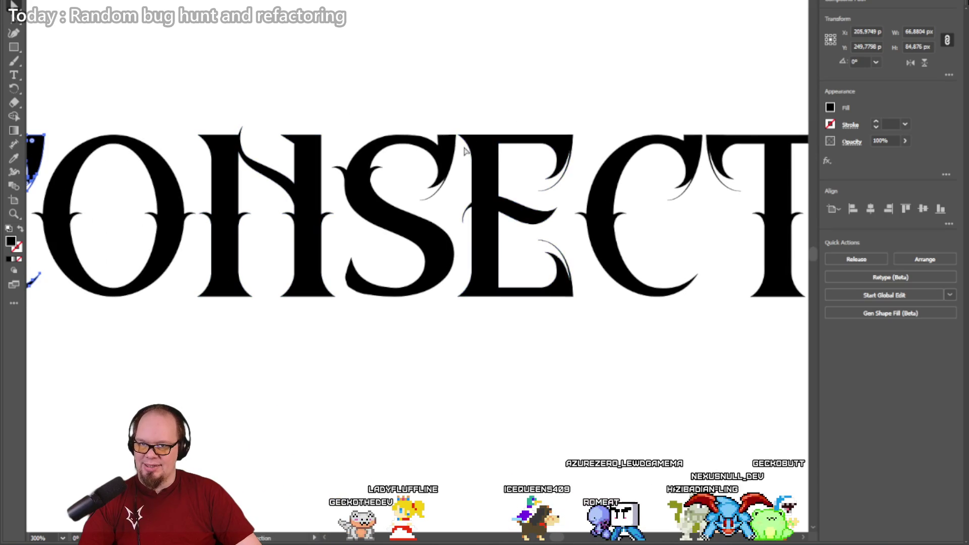
key("z")
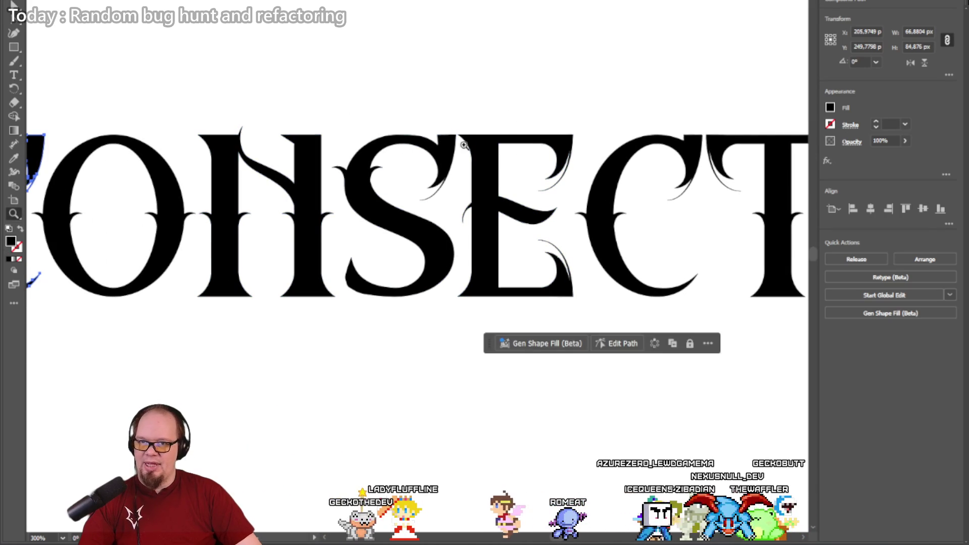
left_click(459, 283)
left_click(411, 232)
left_click(401, 225)
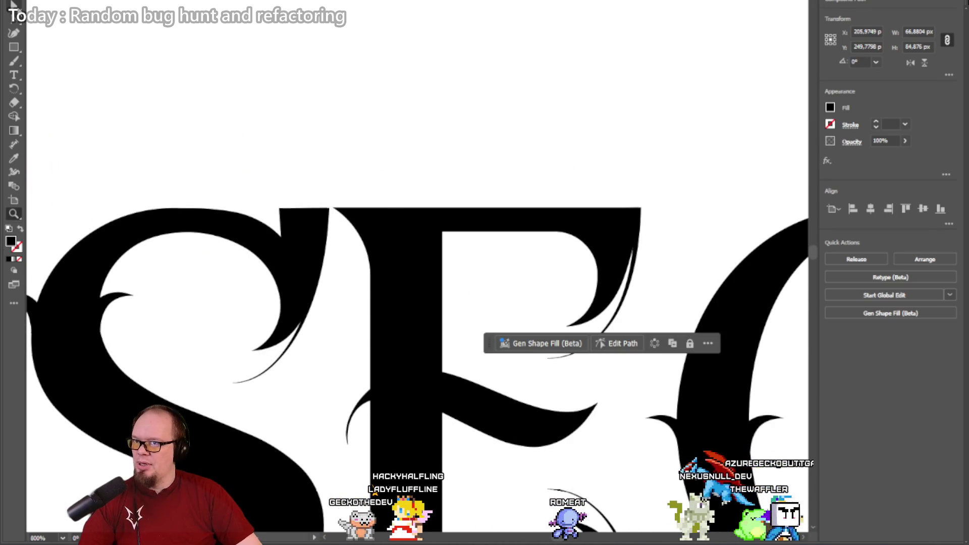
Step: Drag the E's top-left anchor point slightly to the right
key("a")
left_click(341, 216)
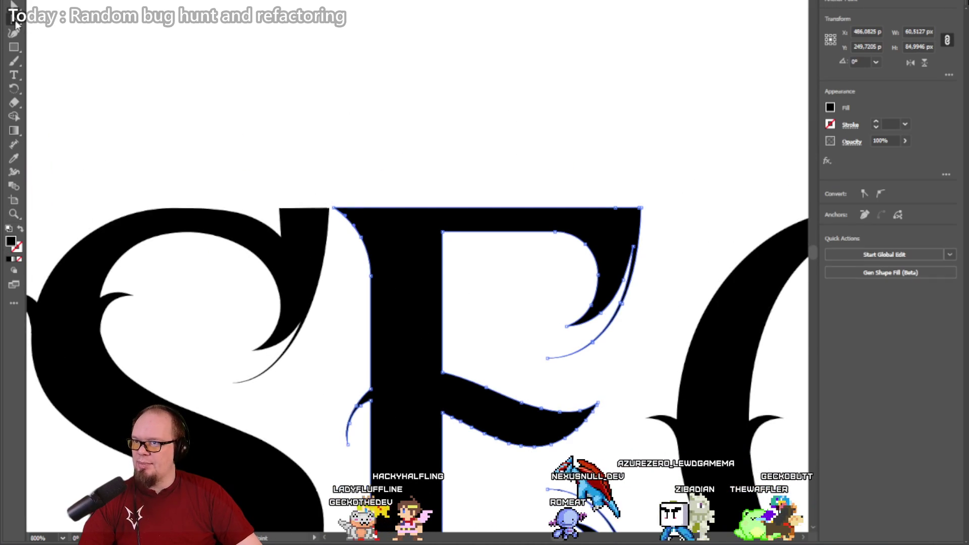
left_click(335, 209)
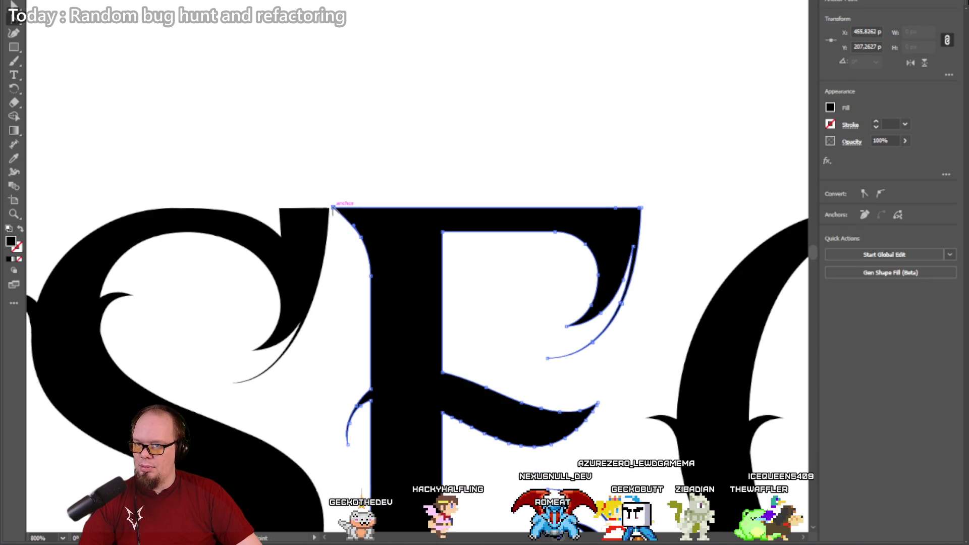
left_click_drag(334, 212, 348, 209)
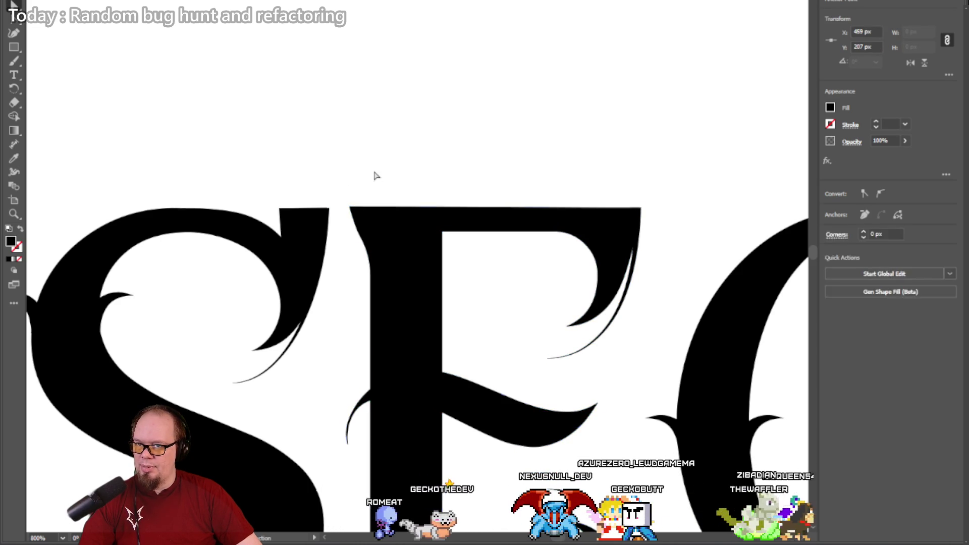
left_click(374, 177)
Step: Pull the E's upper-left edge anchor slightly right to tidy its left edge
key("z")
left_click(320, 187, "alt")
left_click(454, 347, "alt")
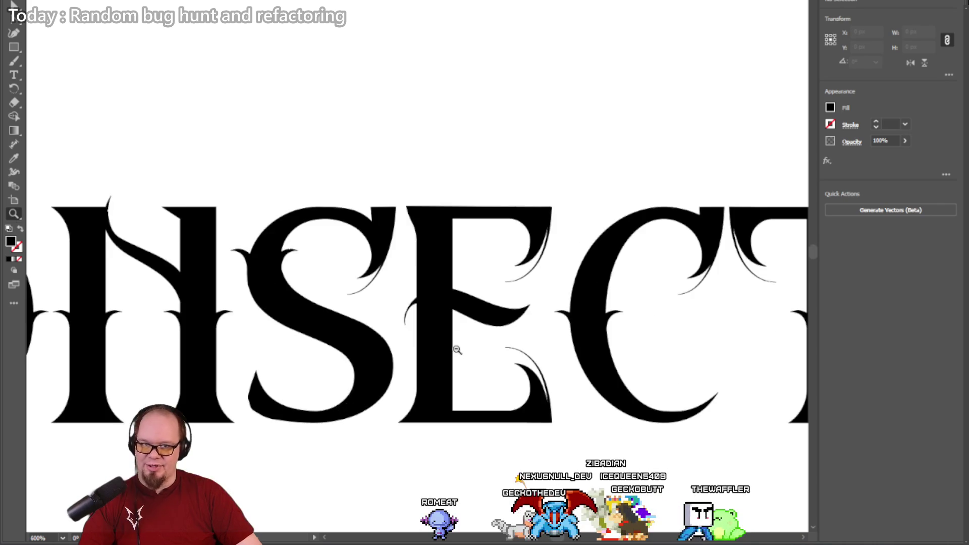
left_click(457, 353, "alt")
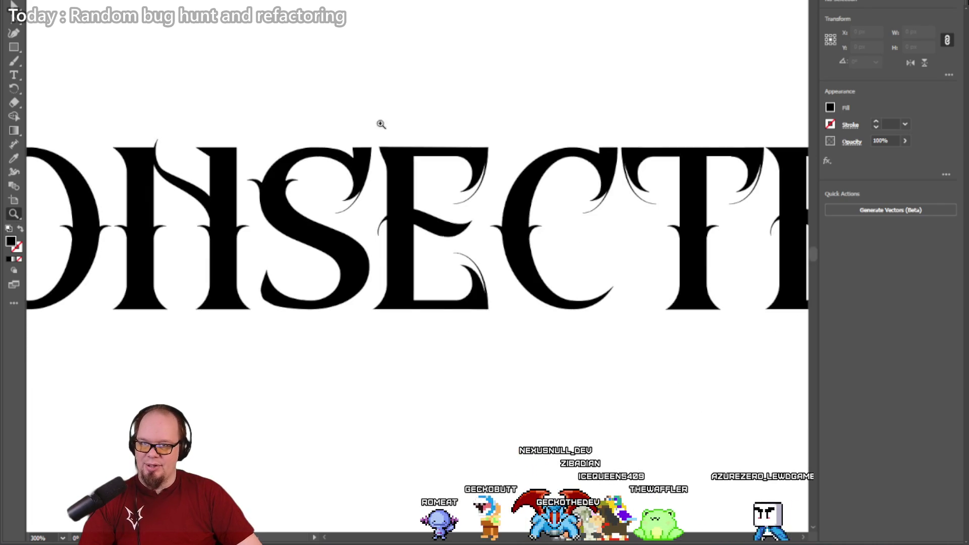
left_click(385, 153)
left_click(411, 269)
left_click(439, 263)
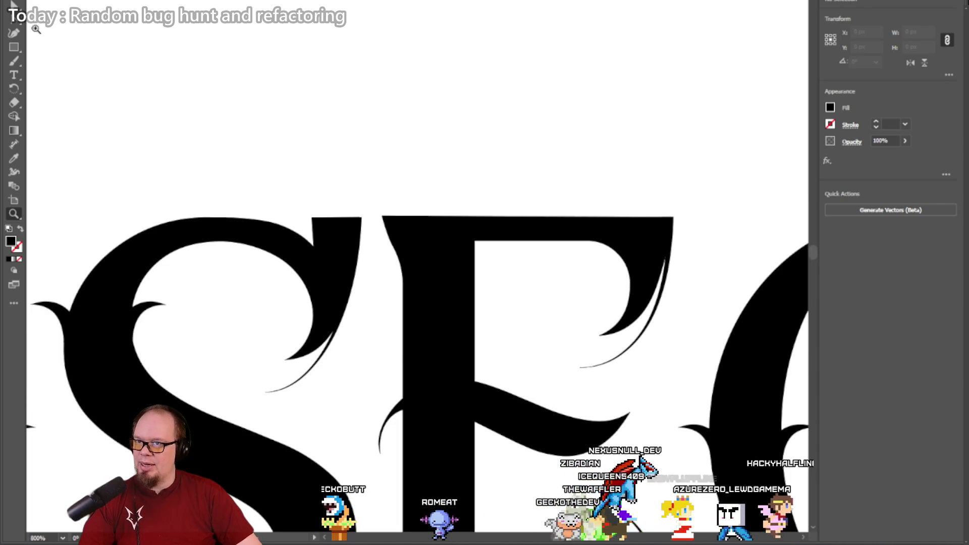
key("a")
left_click(396, 237)
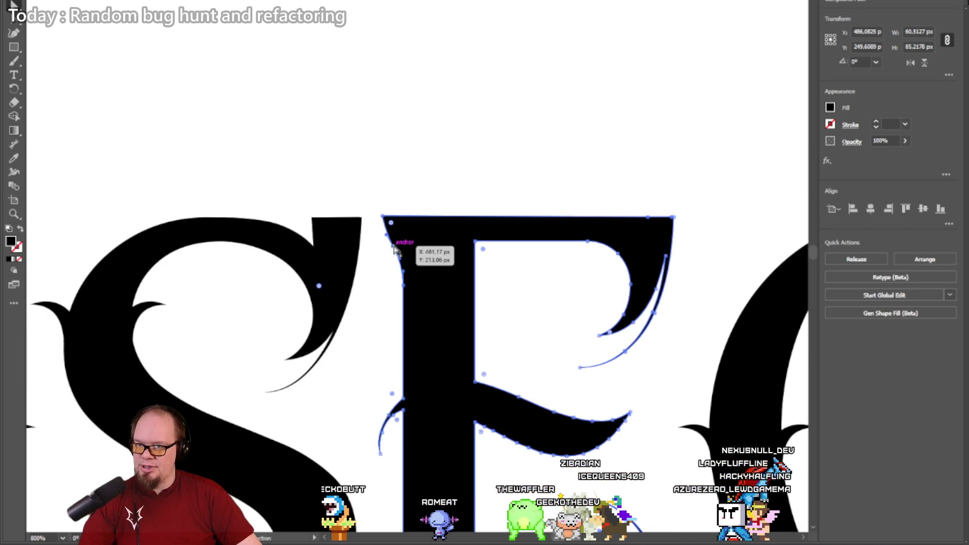
left_click(393, 244)
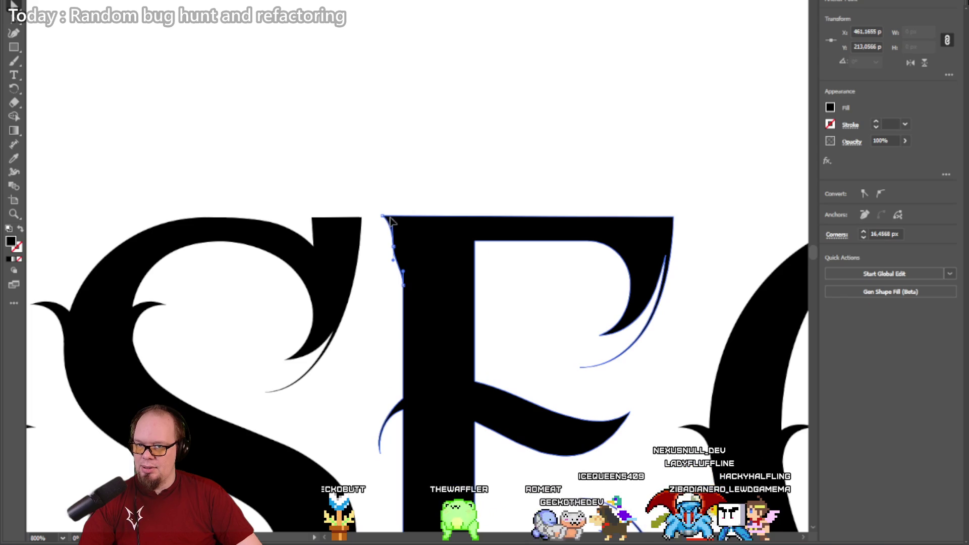
left_click(391, 221)
left_click_drag(393, 249, 403, 248)
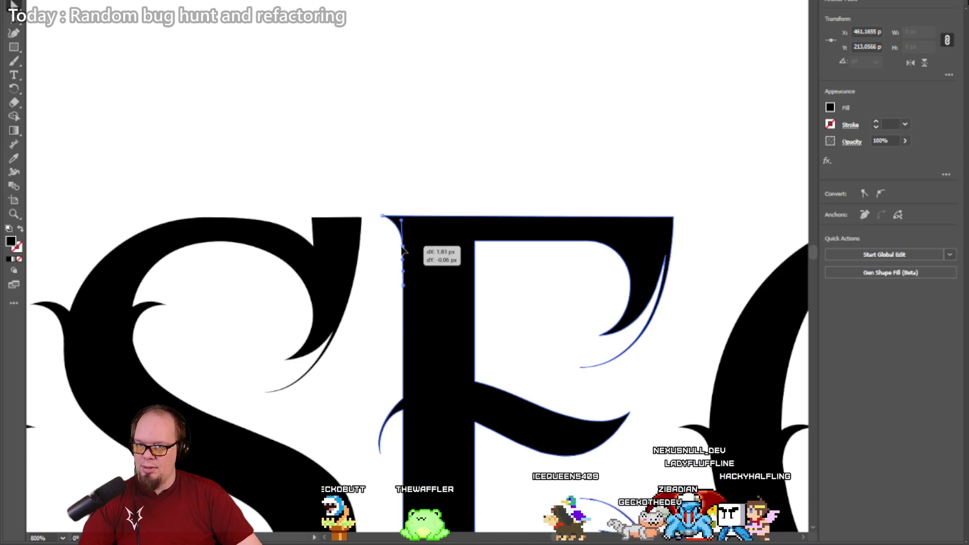
Step: Deselect the E and zoom out until CONSECT is visible
left_click(393, 171)
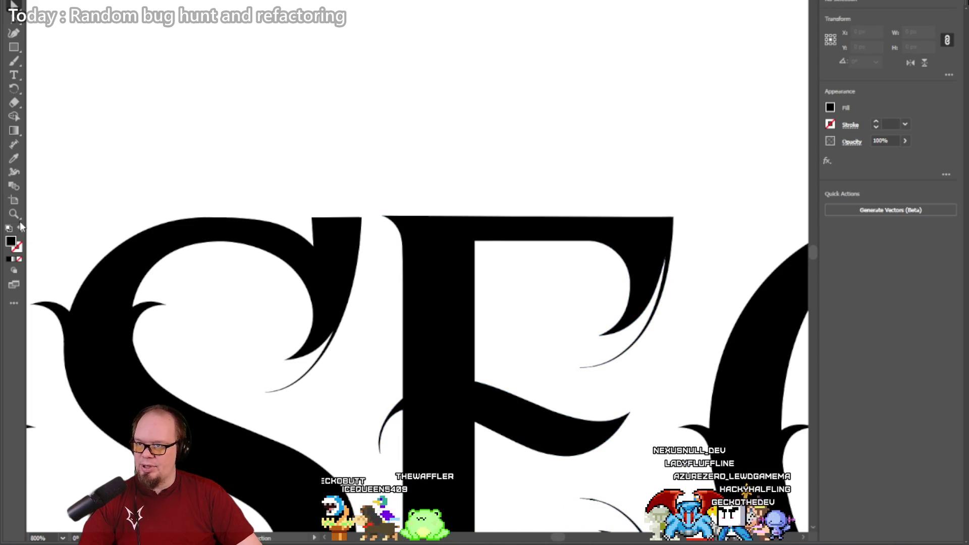
left_click(383, 267, "alt")
left_click(380, 275, "alt")
left_click(381, 275, "alt")
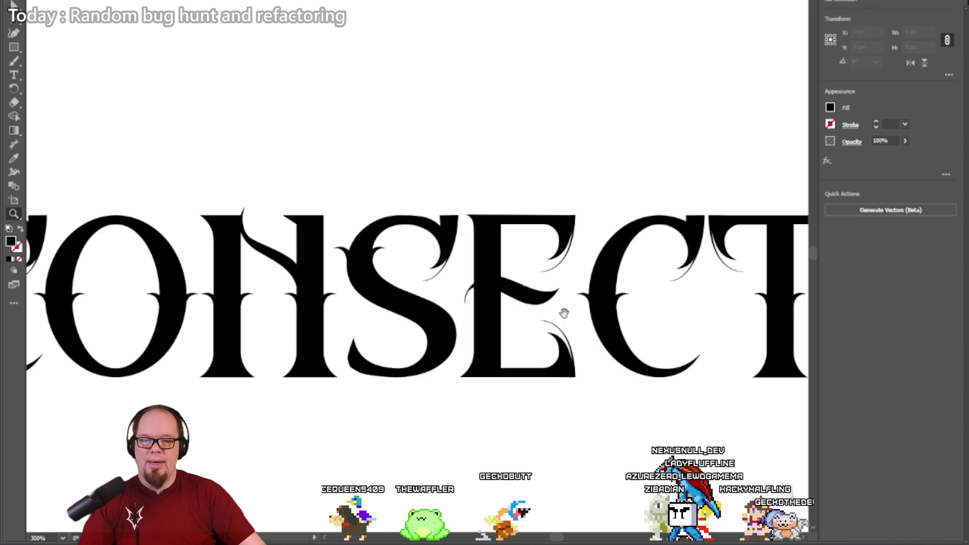
mouse_move(564, 313)
left_mouse_down()
mouse_move(514, 320)
mouse_move(252, 260)
mouse_move(204, 268)
mouse_move(220, 283)
mouse_move(504, 275)
left_mouse_up()
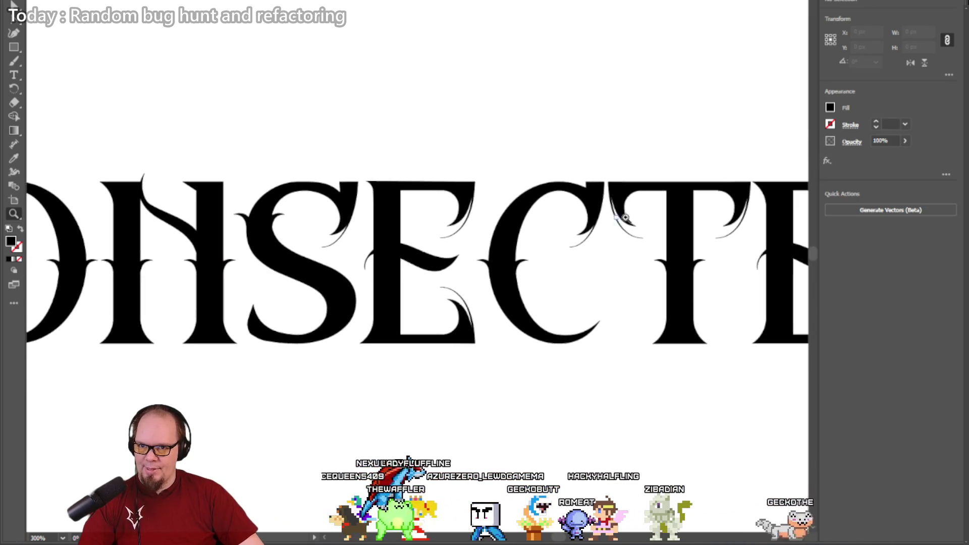
left_click(614, 195)
left_click(404, 271)
left_click(404, 271)
left_click(403, 271)
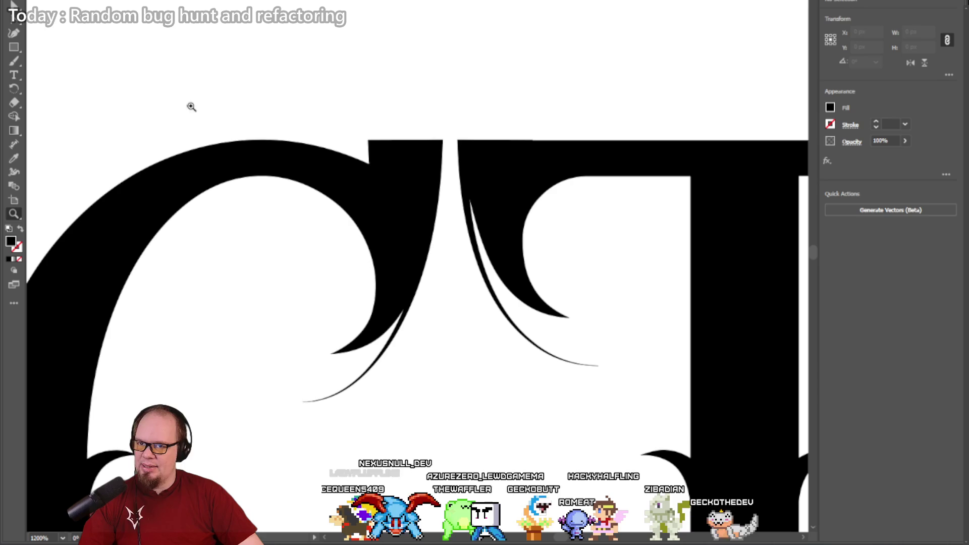
left_click(430, 168)
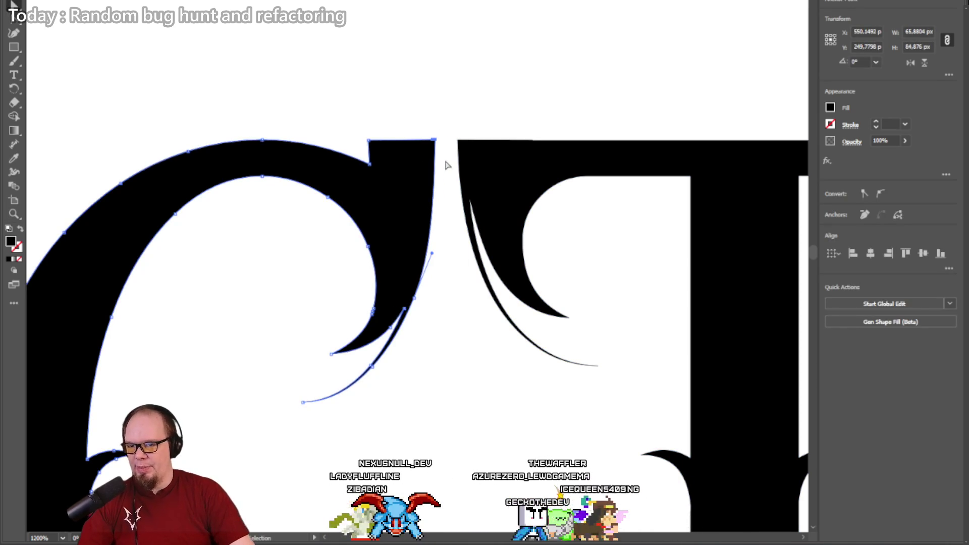
left_click(435, 82)
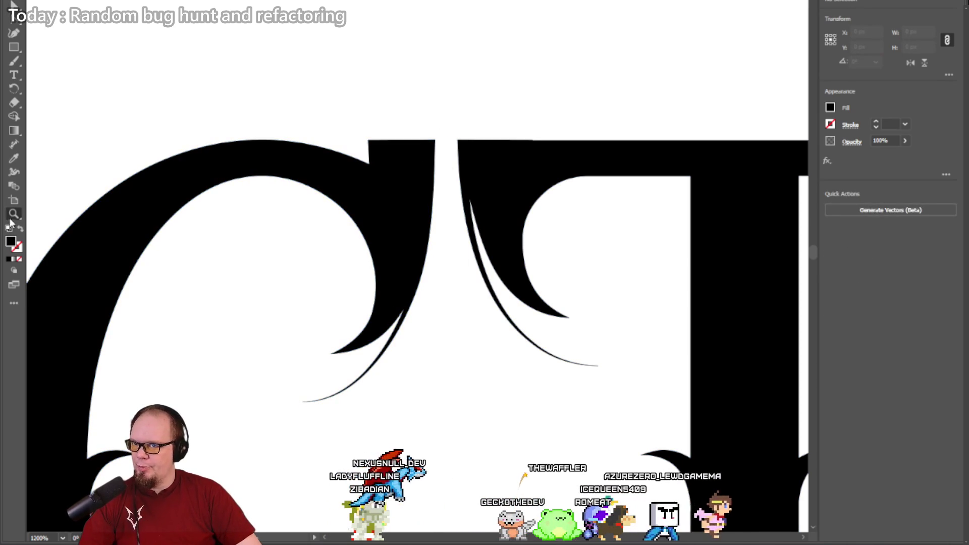
left_click(359, 201, "alt")
left_click(359, 201, "alt")
left_click(419, 357, "alt")
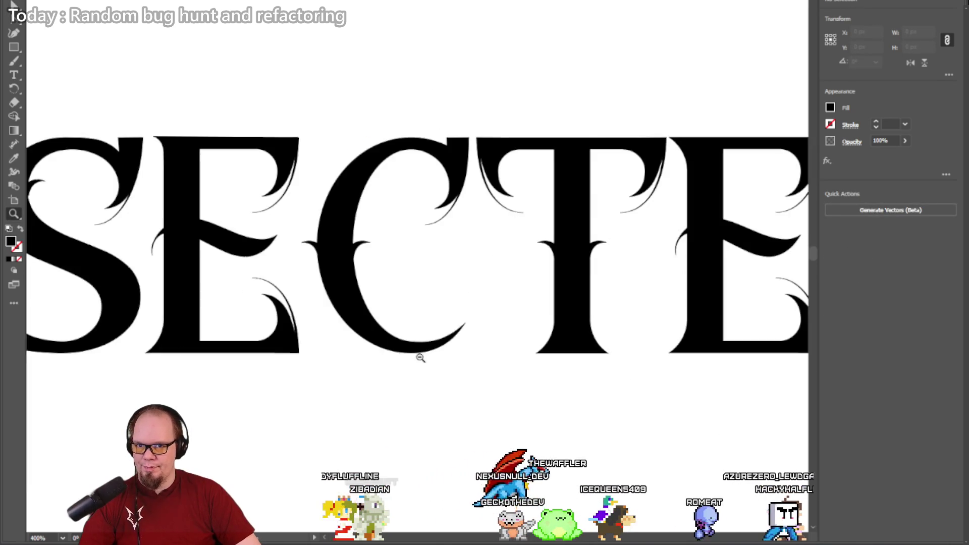
left_click(421, 358, "alt")
mouse_move(255, 146)
left_mouse_down()
mouse_move(849, 207)
mouse_move(348, 215)
mouse_move(357, 206)
left_mouse_up()
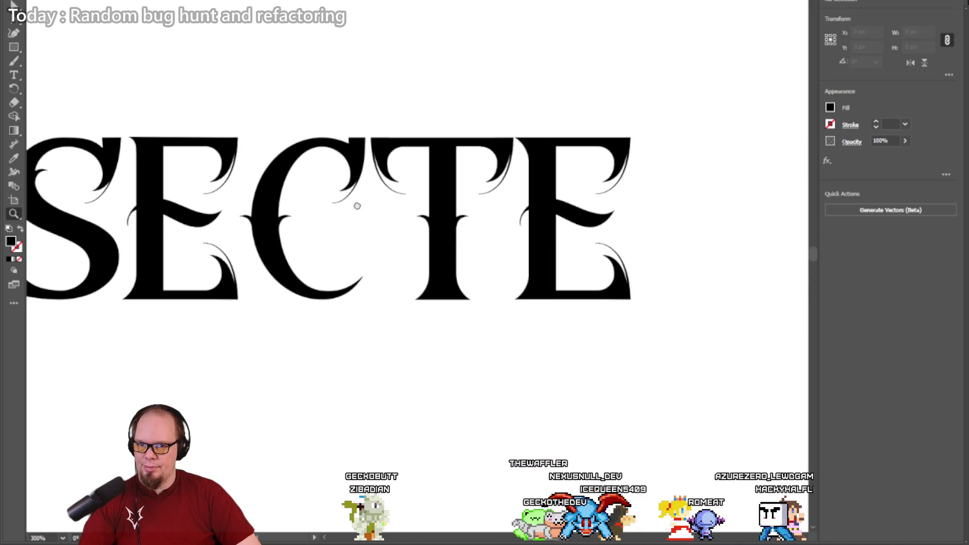
left_click(522, 136)
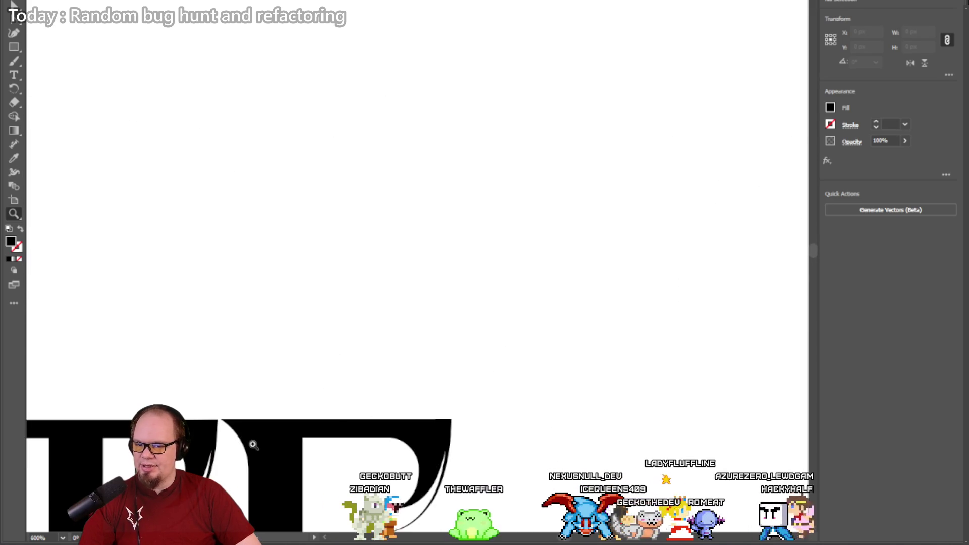
left_click(252, 444)
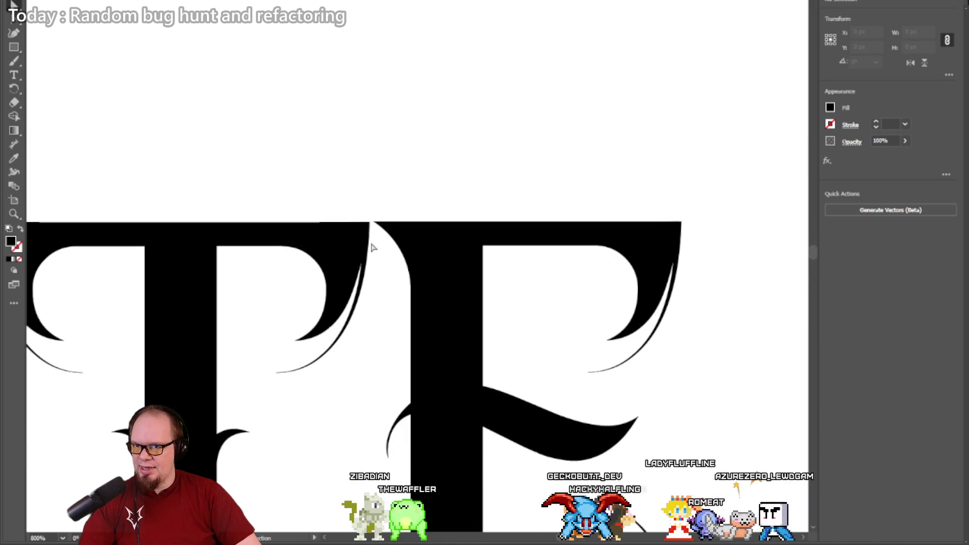
left_click_drag(409, 198, 410, 198)
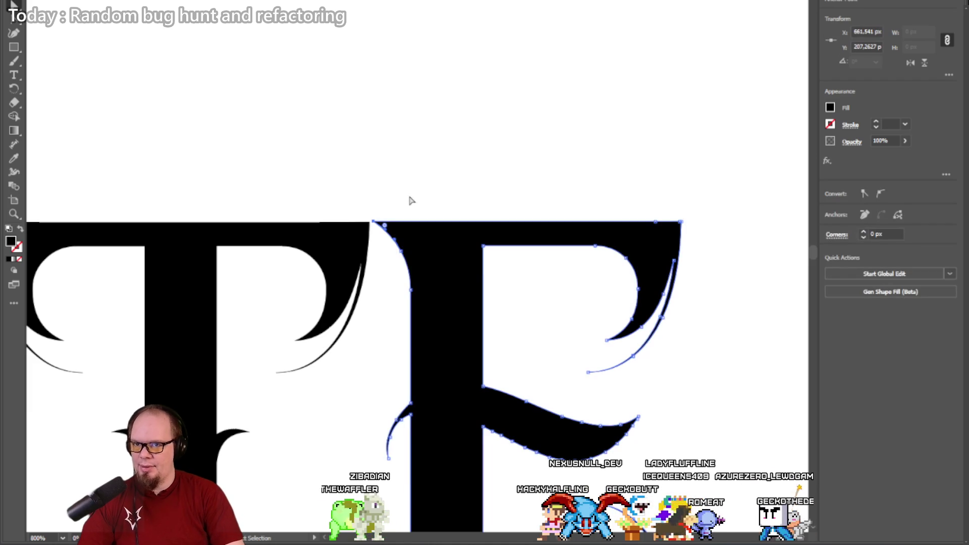
left_click(409, 200)
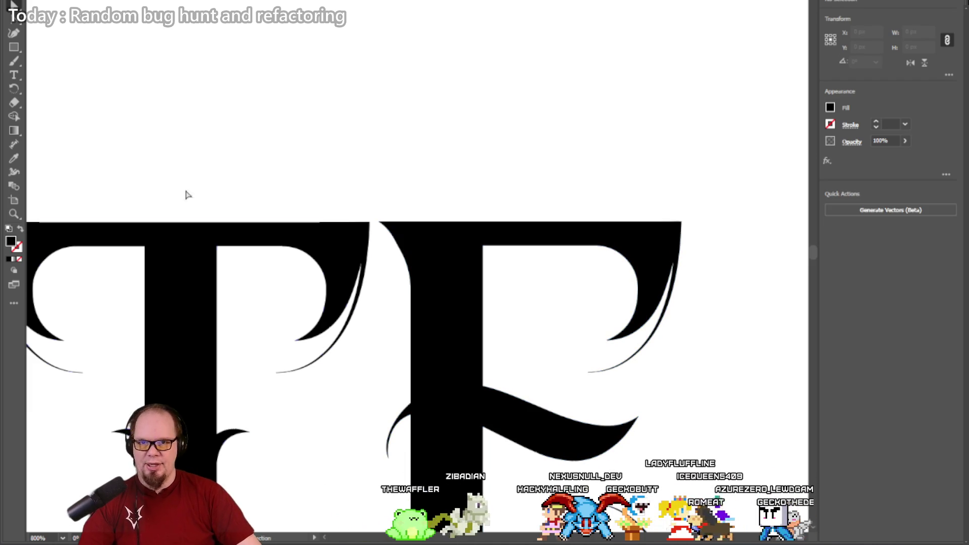
left_click(13, 214)
left_click(226, 241, "alt")
left_click(224, 245, "alt")
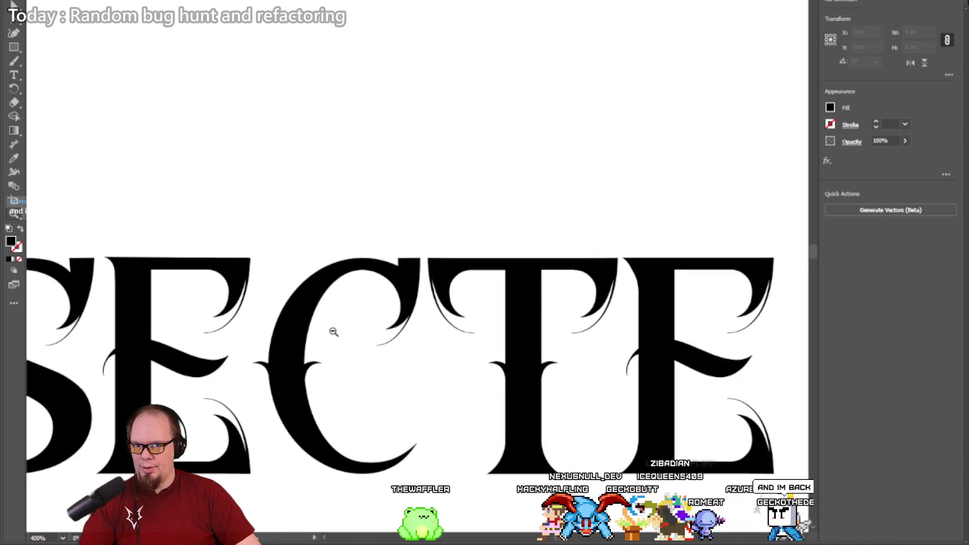
left_click(334, 331, "alt")
left_click(333, 331, "alt")
mouse_move(331, 331)
left_mouse_down()
mouse_move(167, 197)
mouse_move(385, 242)
mouse_move(297, 234)
left_mouse_up()
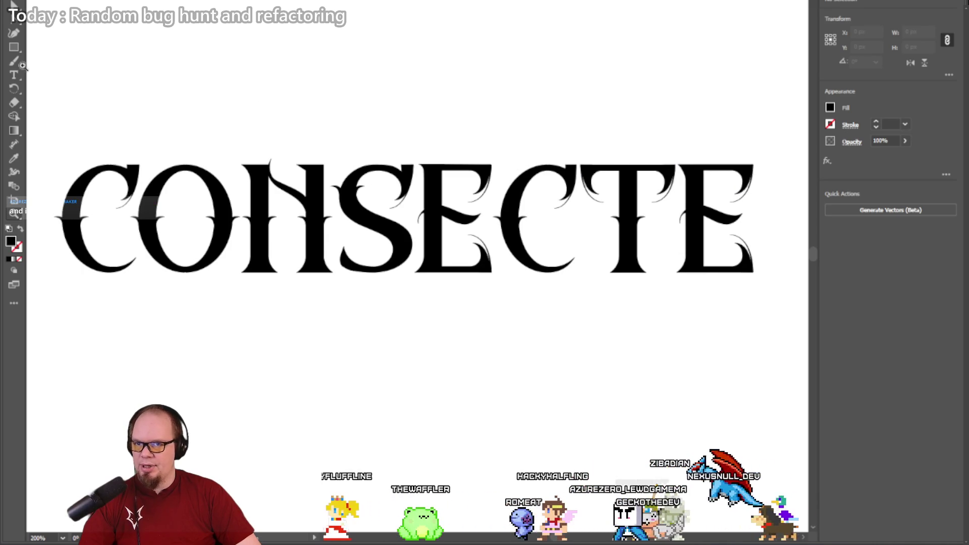
Step: Select the last C, T and E together and nudge them left toward the S
mouse_move(795, 313)
left_mouse_down()
mouse_move(640, 162)
mouse_move(515, 138)
mouse_move(595, 281)
mouse_move(543, 284)
left_mouse_up()
left_click(523, 246)
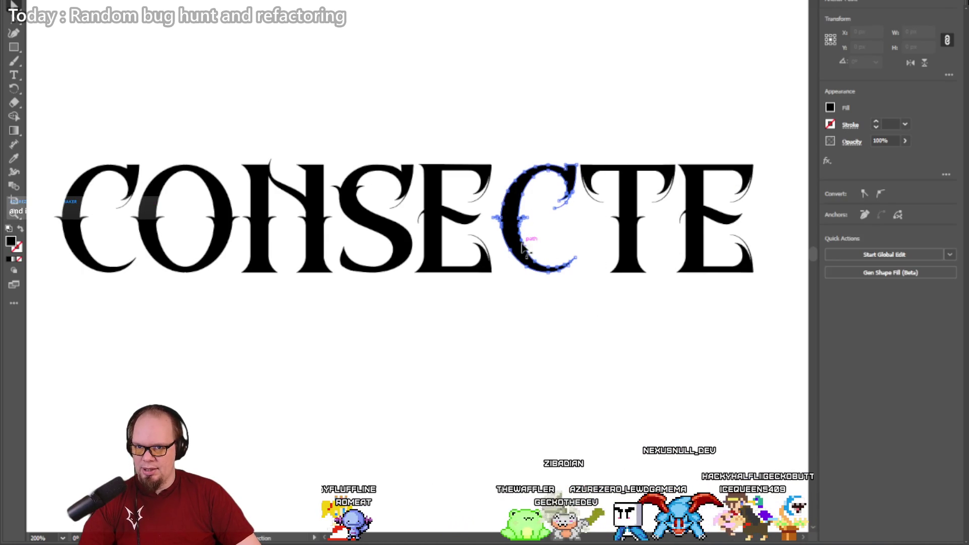
left_click(637, 229, "shift")
left_click(687, 233, "shift")
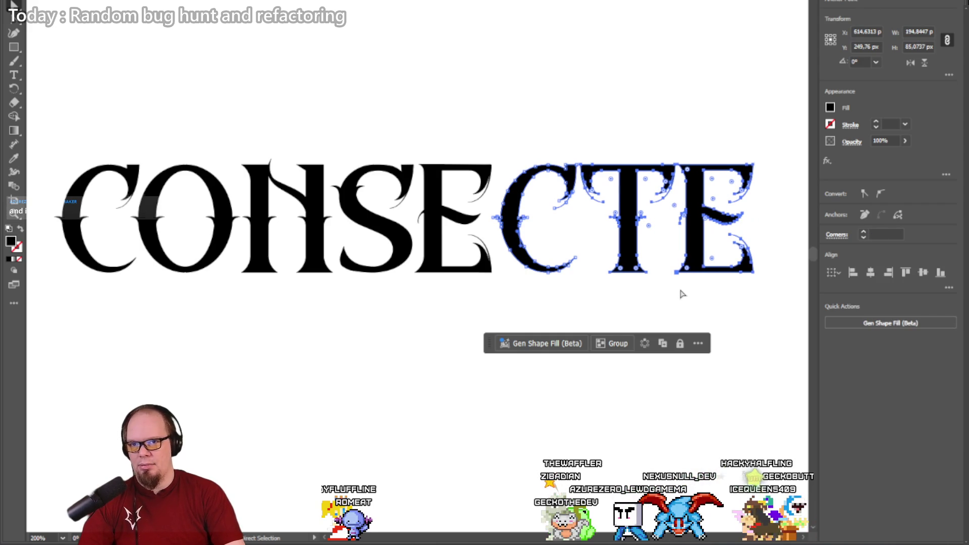
left_click(688, 239)
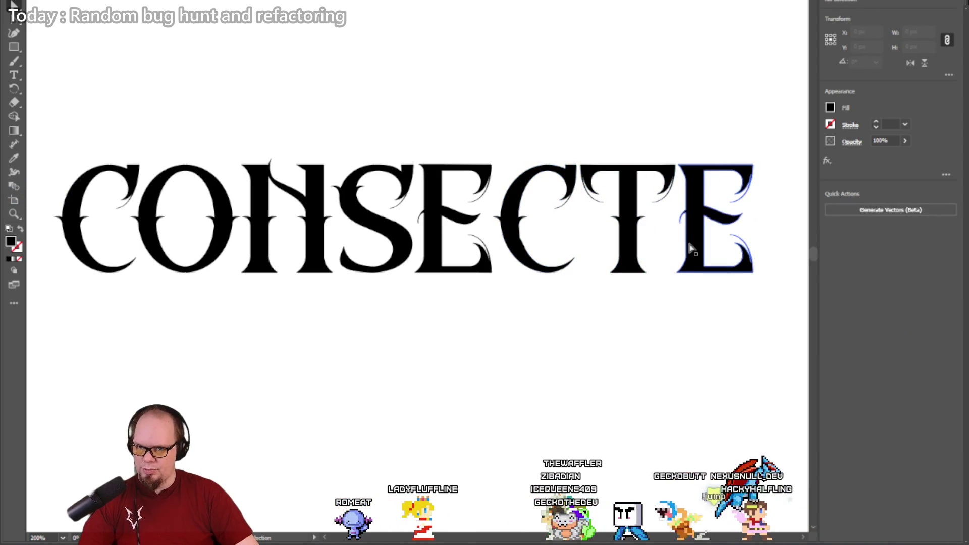
left_click(512, 236, "shift")
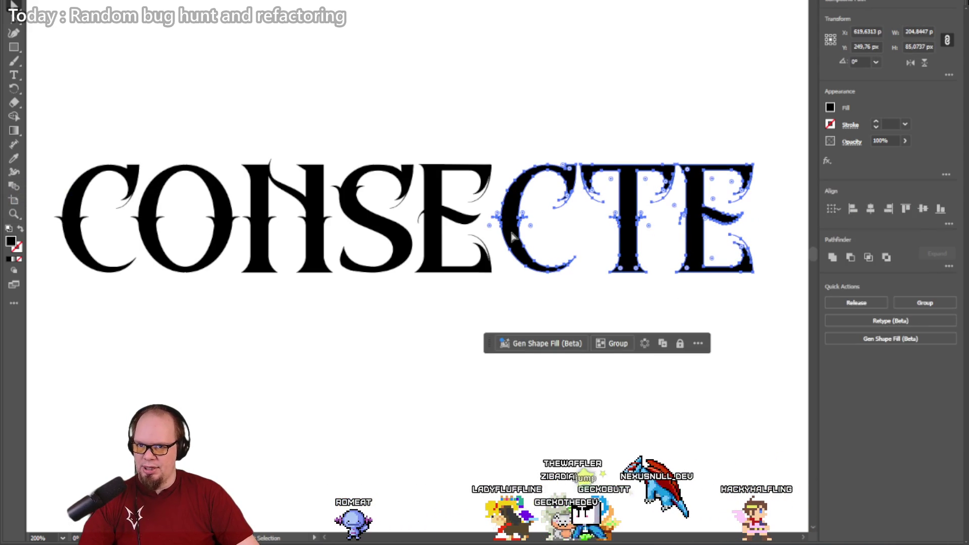
key("shift+Left")
key("Right")
key("Right")
key("Right")
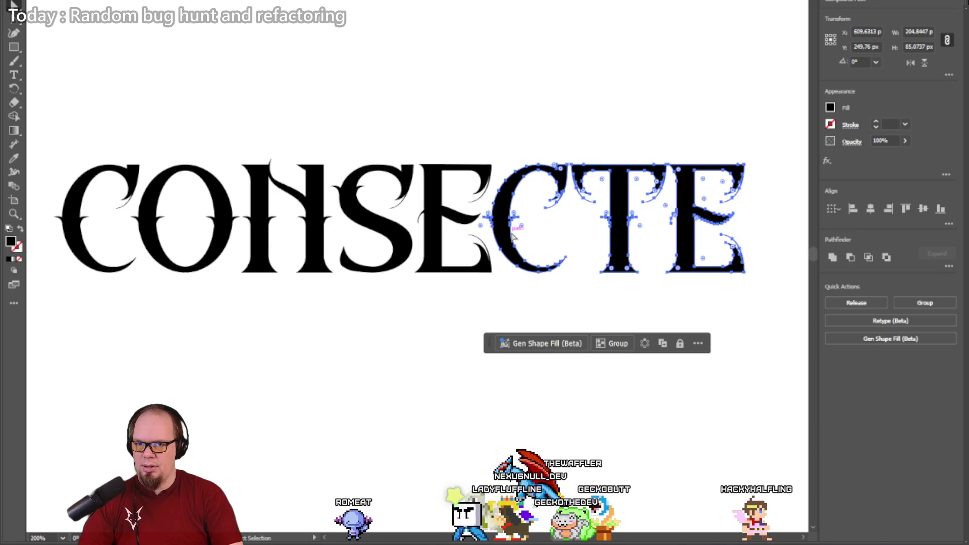
left_click(532, 145)
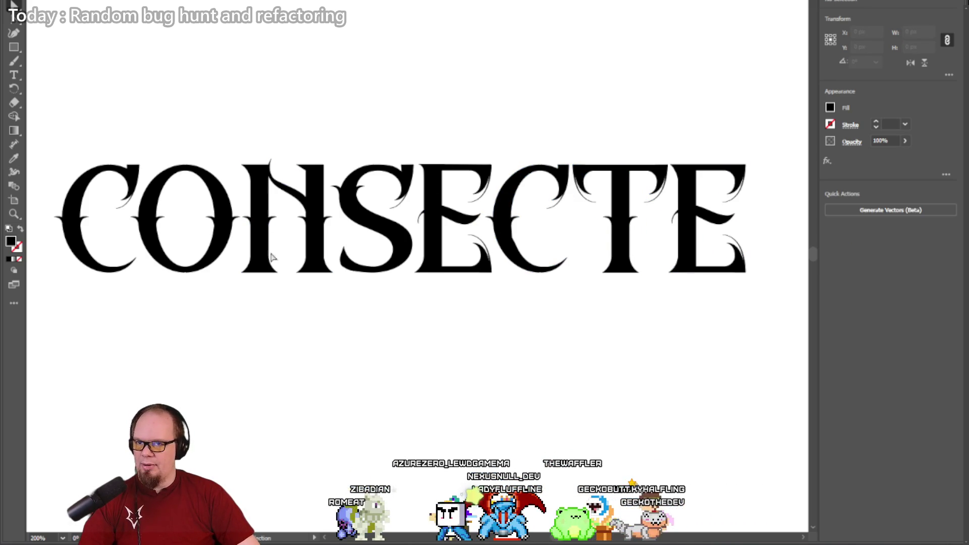
Step: Check for a hidden box below the word, then zoom in on the S and its neighbours
mouse_move(252, 313)
left_mouse_down()
mouse_move(313, 317)
mouse_move(288, 320)
left_mouse_up()
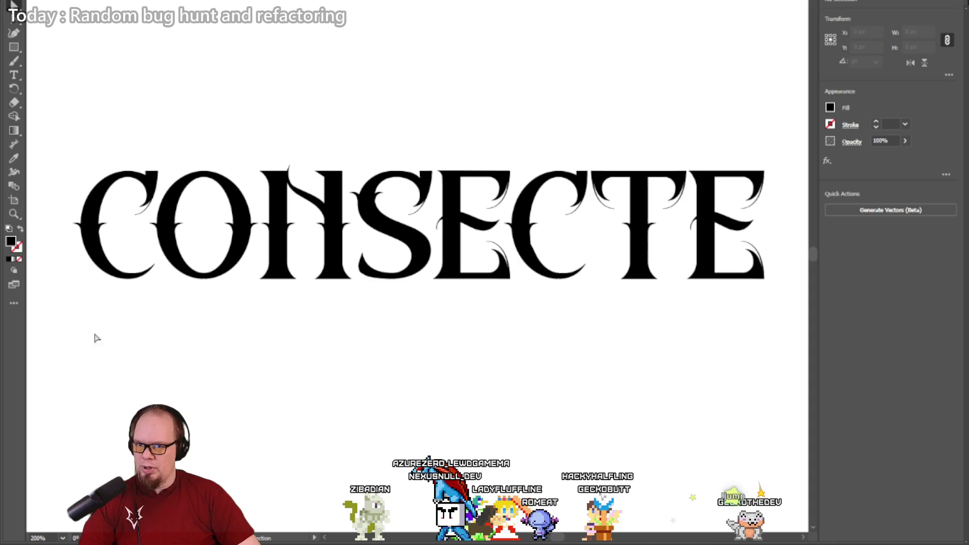
left_click_drag(528, 293, 794, 278)
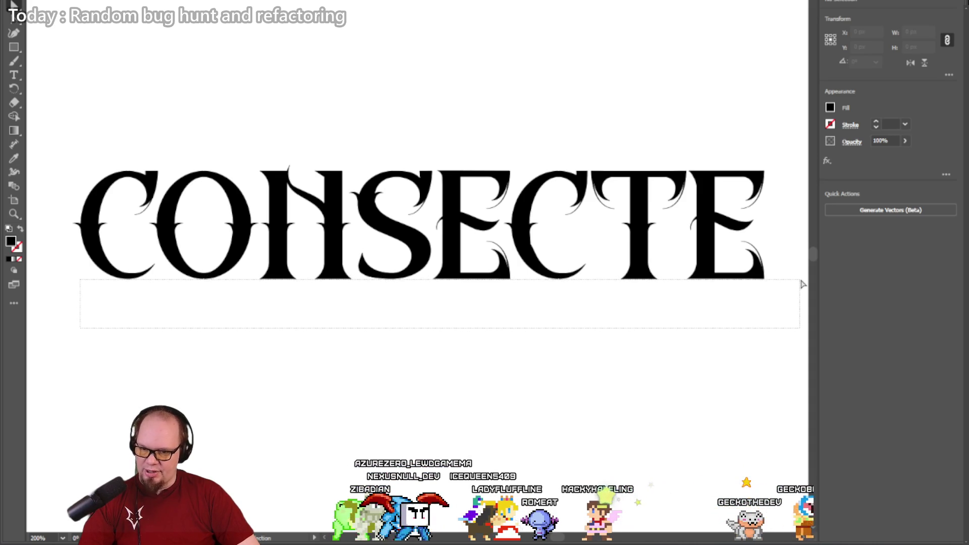
left_click_drag(803, 284, 780, 277)
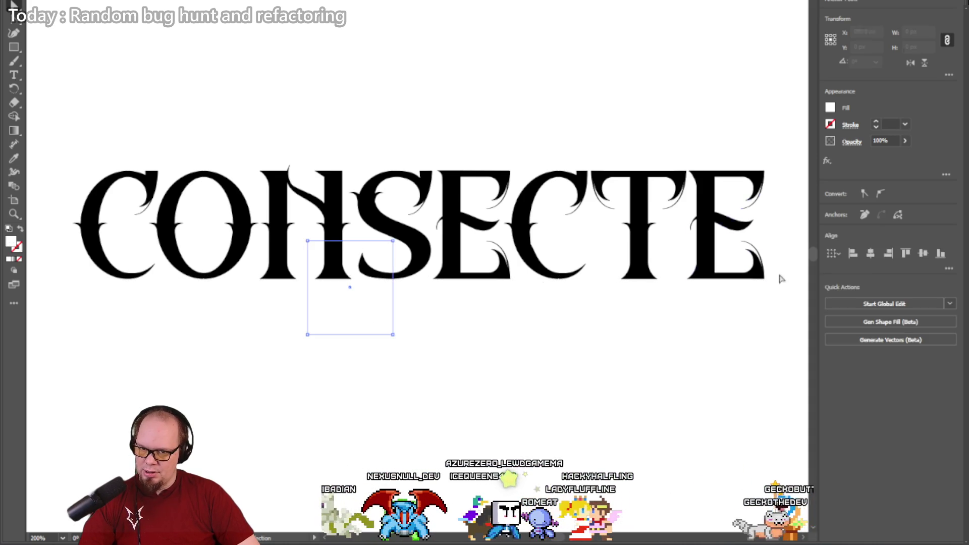
left_click(448, 357)
left_click(11, 217)
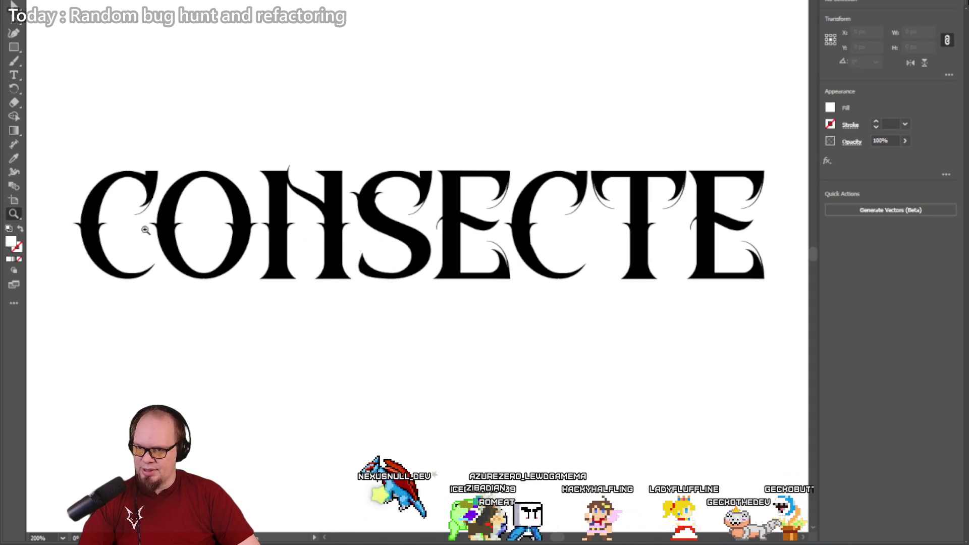
left_click(395, 282)
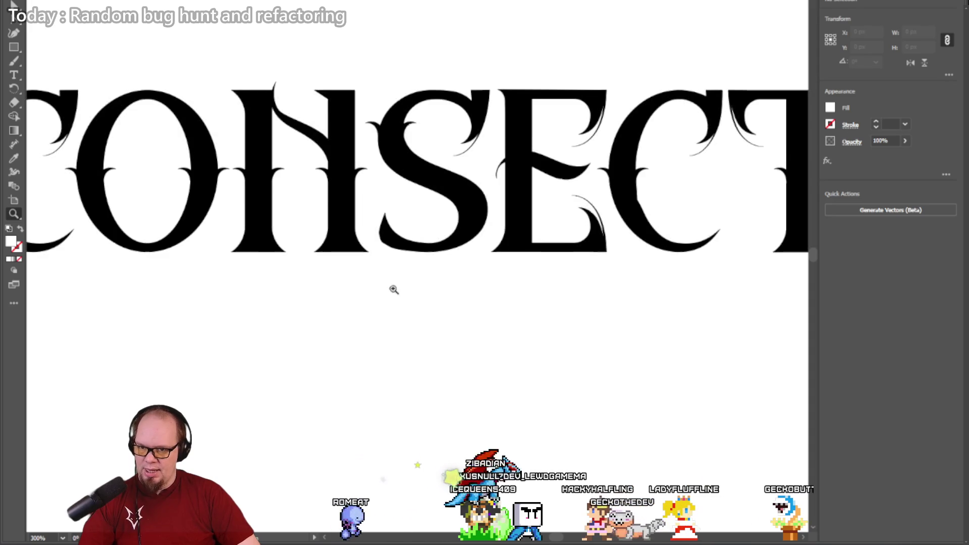
left_click(394, 287)
left_click(429, 255)
mouse_move(447, 212)
left_mouse_down()
mouse_move(452, 313)
mouse_move(461, 306)
left_mouse_up()
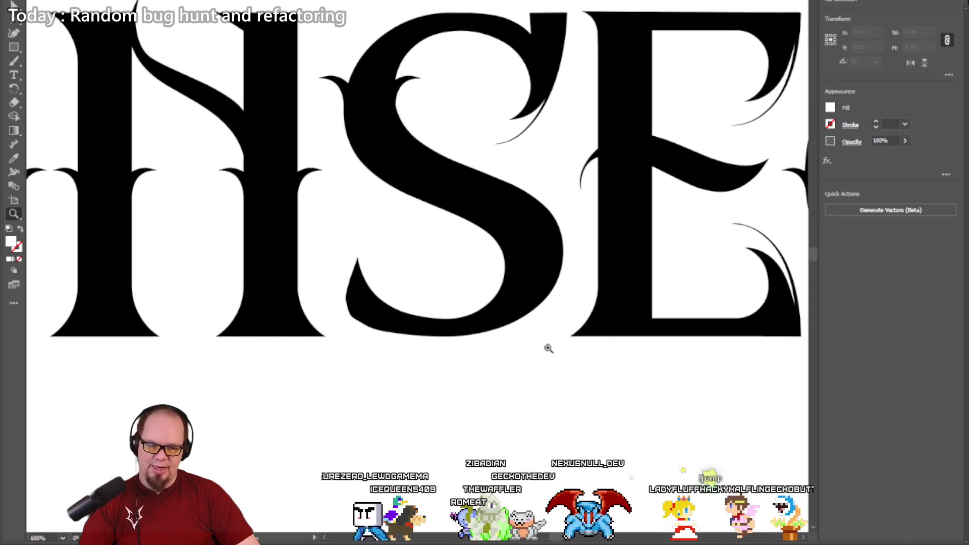
left_click(13, 4)
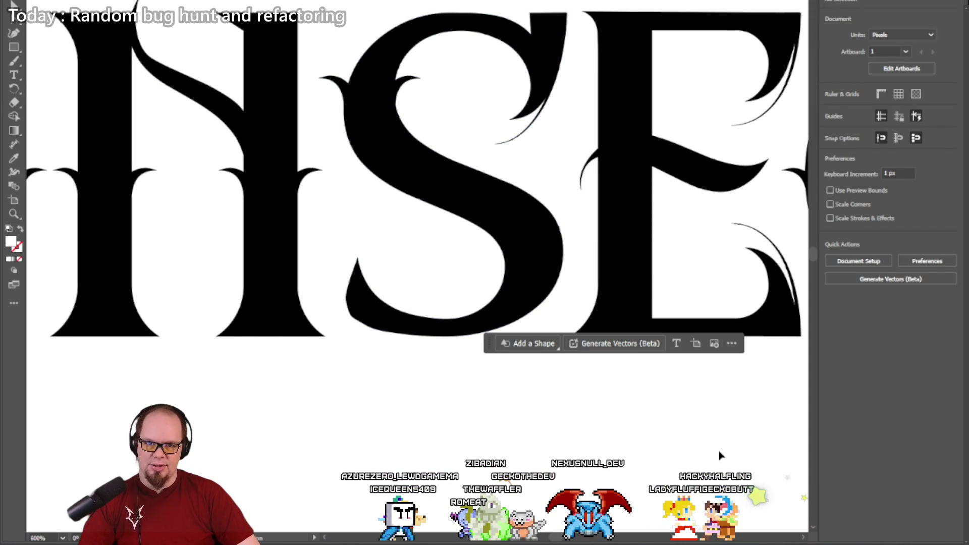
left_click(634, 275)
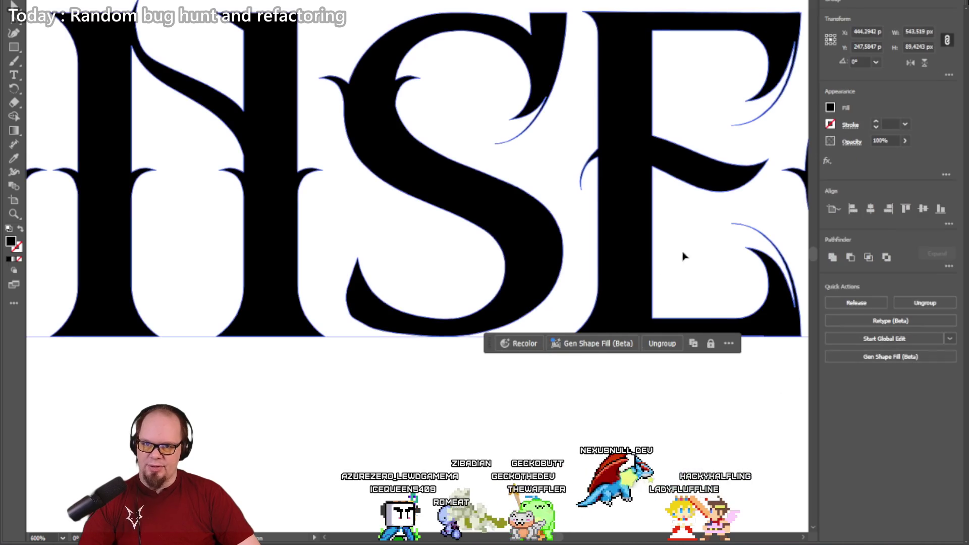
left_click(541, 399)
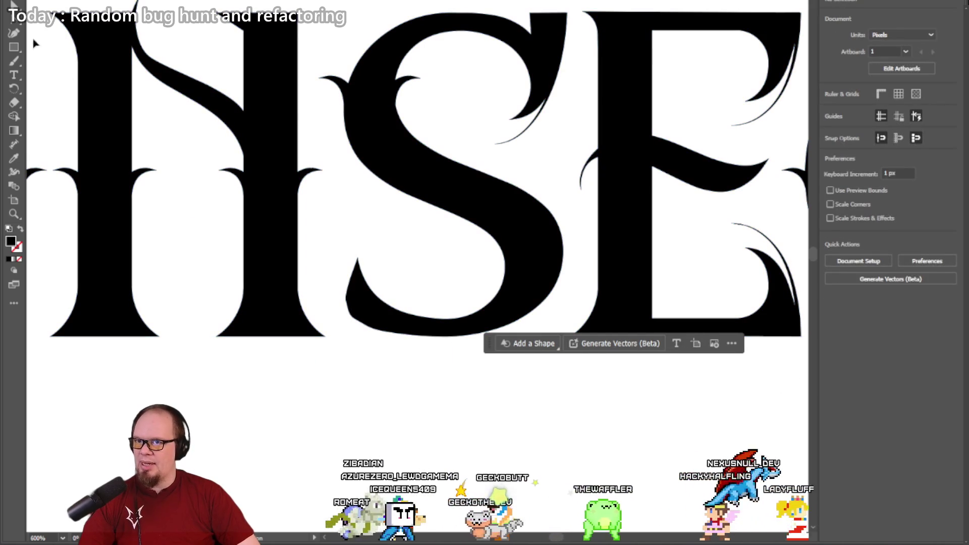
left_click(442, 328)
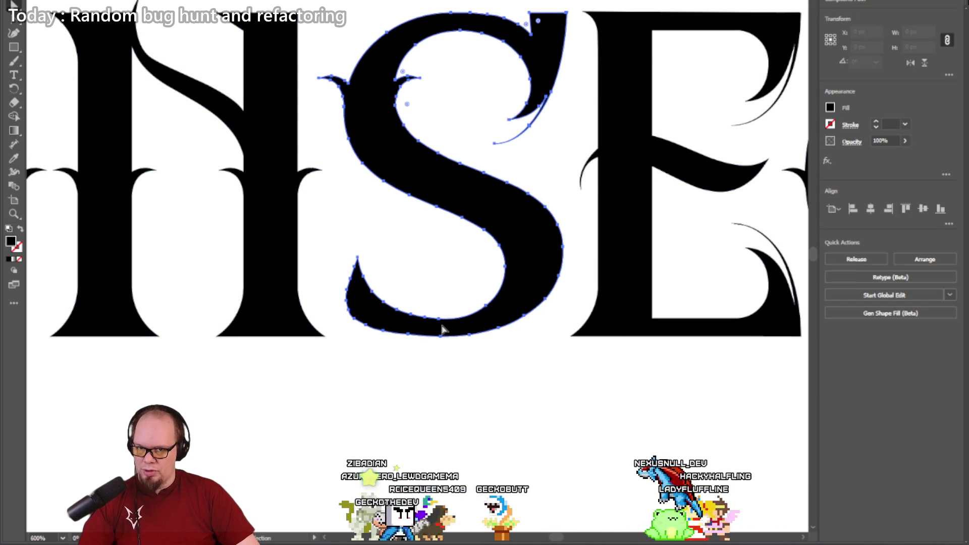
key("a")
left_click(444, 338)
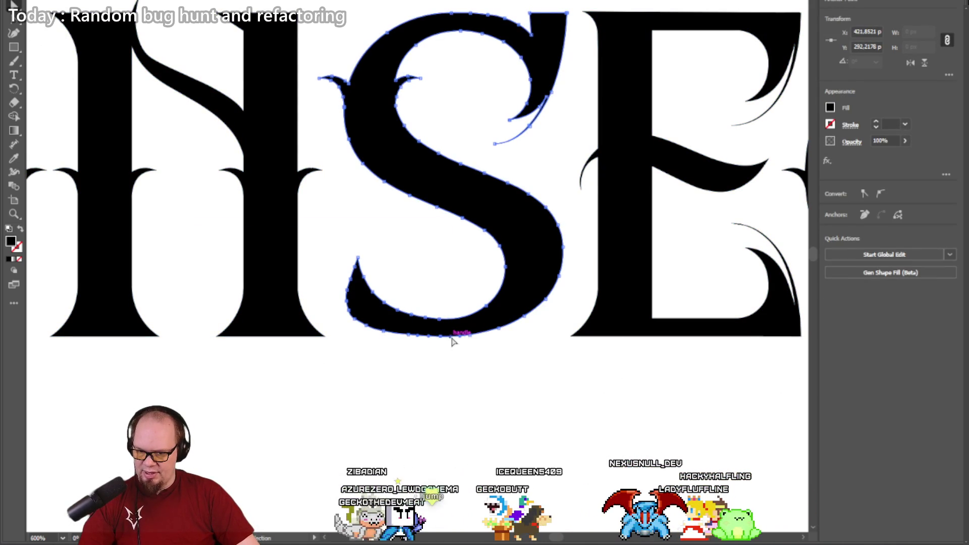
mouse_move(451, 342)
left_mouse_down()
mouse_move(519, 342)
mouse_move(385, 428)
mouse_move(472, 412)
left_mouse_up()
key("ctrl+z")
mouse_move(193, 221)
left_mouse_down()
mouse_move(450, 363)
mouse_move(462, 332)
left_mouse_up()
left_click(486, 352)
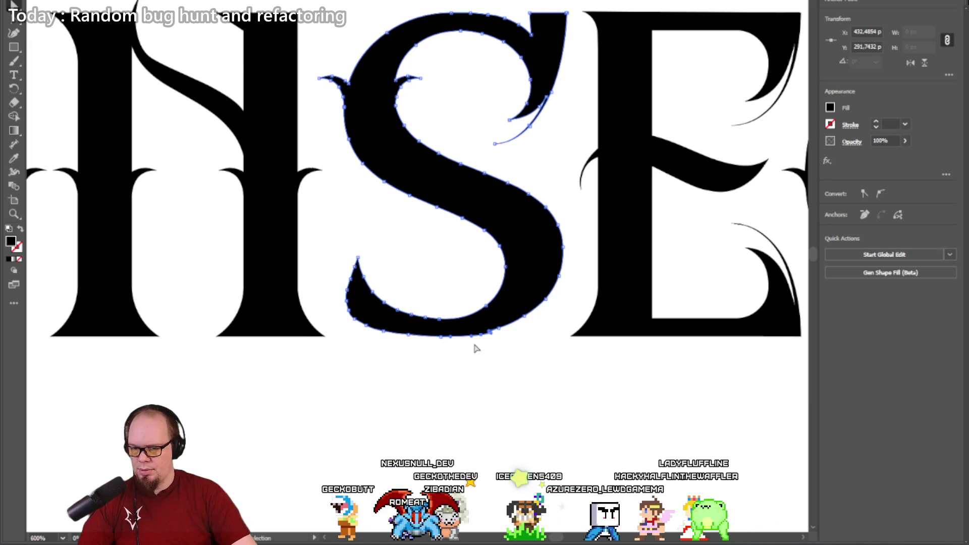
left_click(478, 346)
left_click(508, 326)
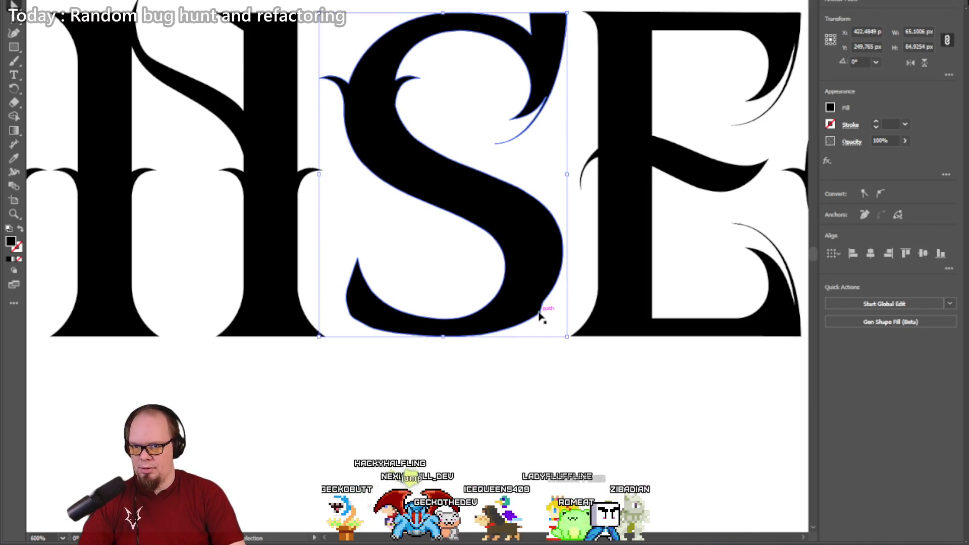
mouse_move(546, 339)
left_mouse_down()
mouse_move(530, 342)
mouse_move(527, 313)
left_mouse_up()
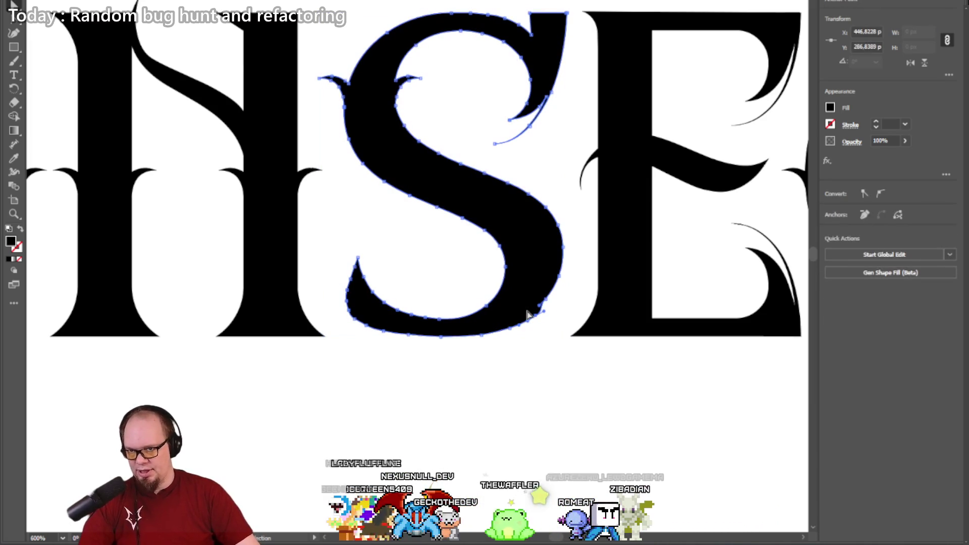
left_click(532, 359)
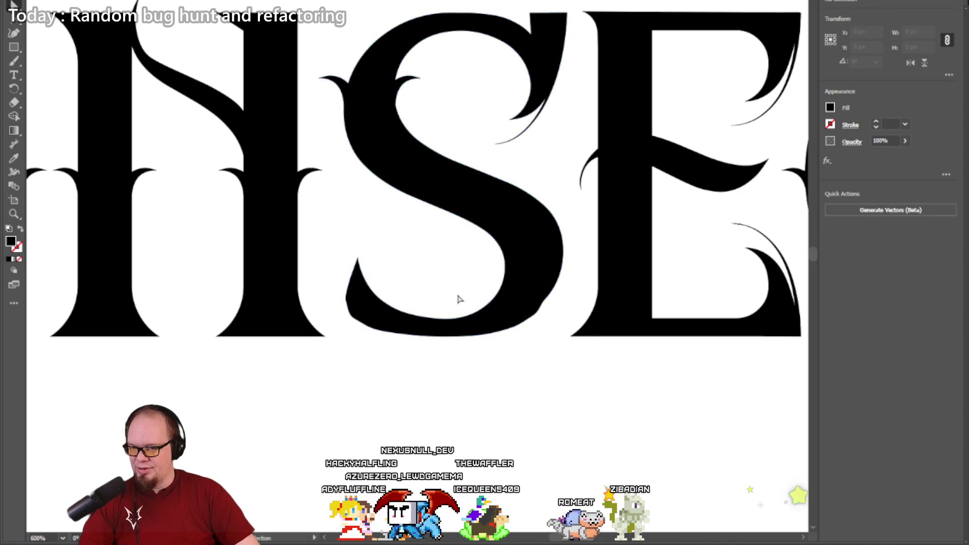
mouse_move(415, 340)
left_mouse_down()
mouse_move(444, 344)
mouse_move(435, 334)
left_mouse_up()
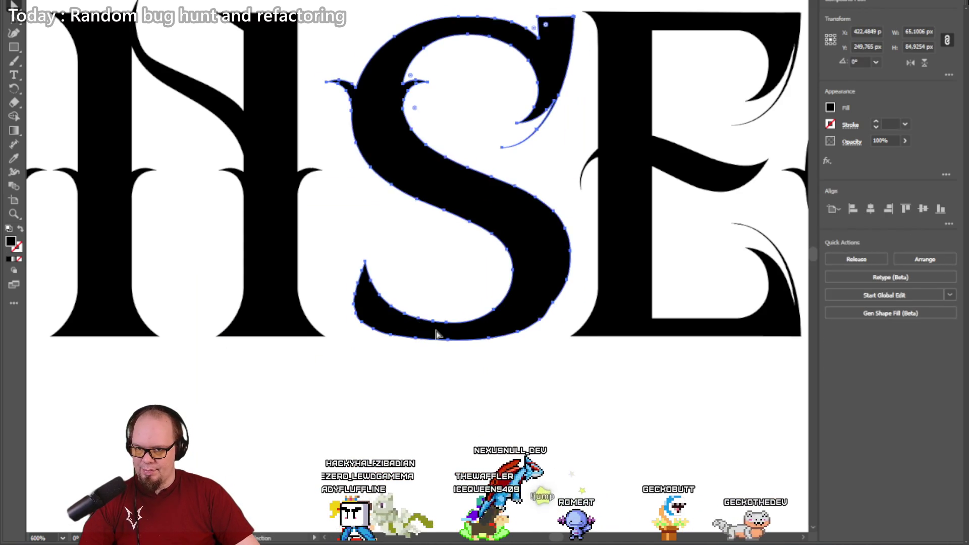
left_click(446, 344)
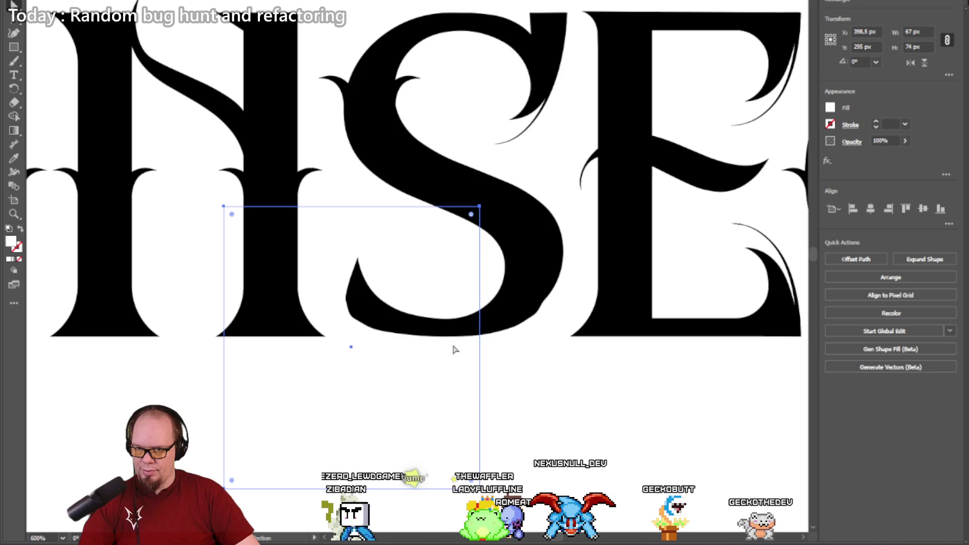
key("ctrl+shift+a")
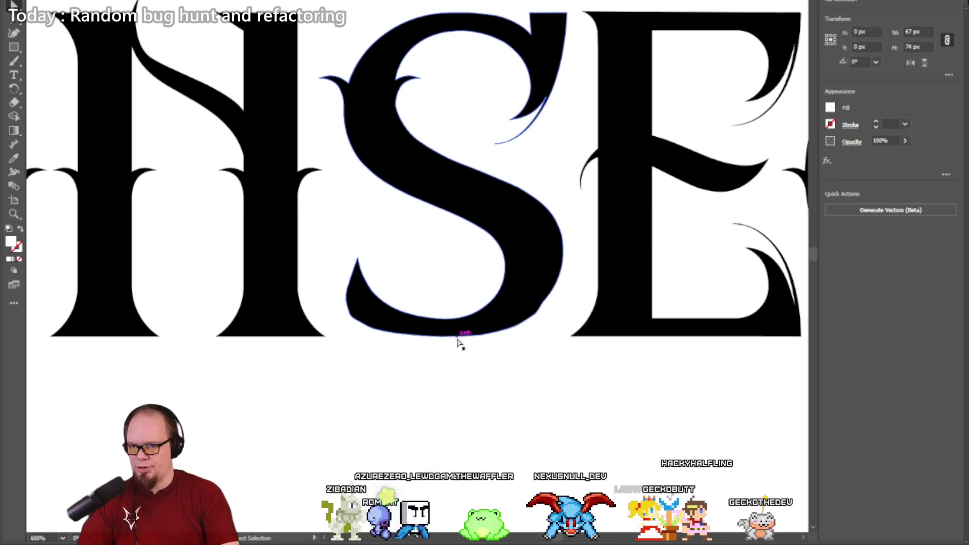
left_click(437, 335)
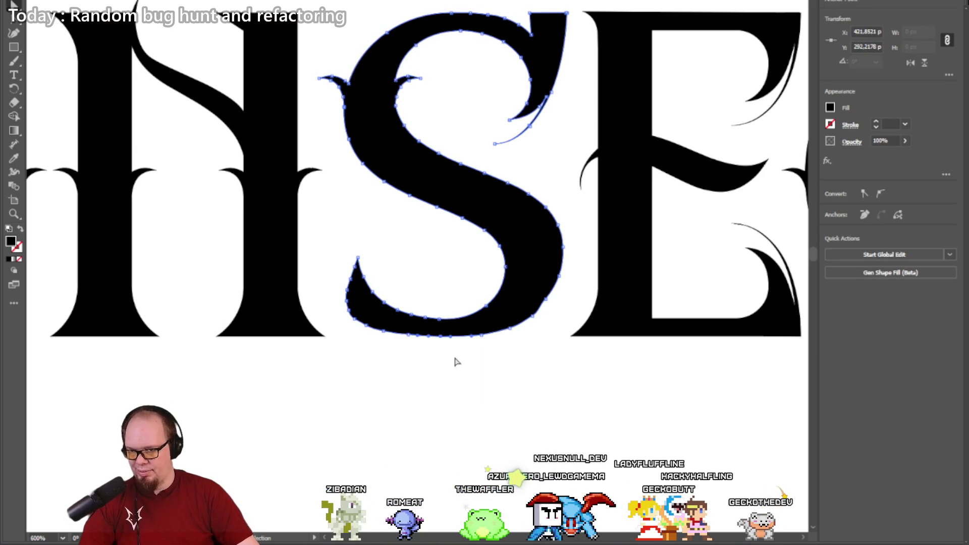
key("ctrl+shift+a")
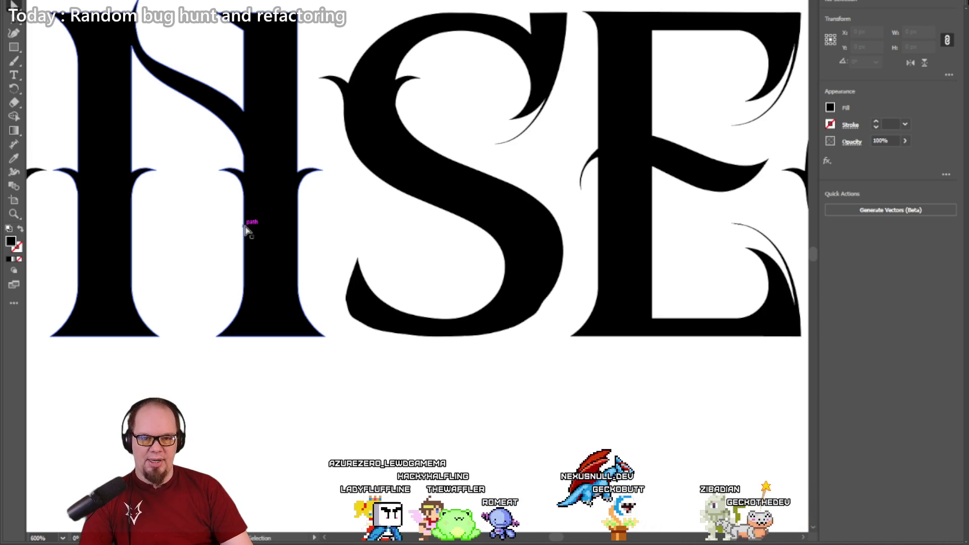
Step: Zoom out to 200% and pan until all eight CONSECTE letters show, then select the Selection tool
left_click(13, 214)
left_click(320, 229, "alt")
left_click(321, 231, "alt")
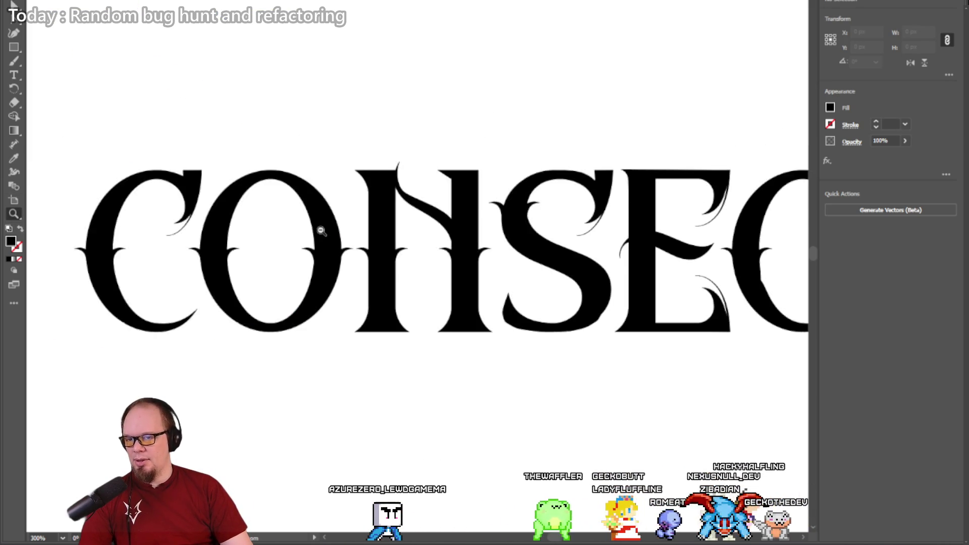
left_click(322, 231, "alt")
left_click_drag(534, 266, 259, 241)
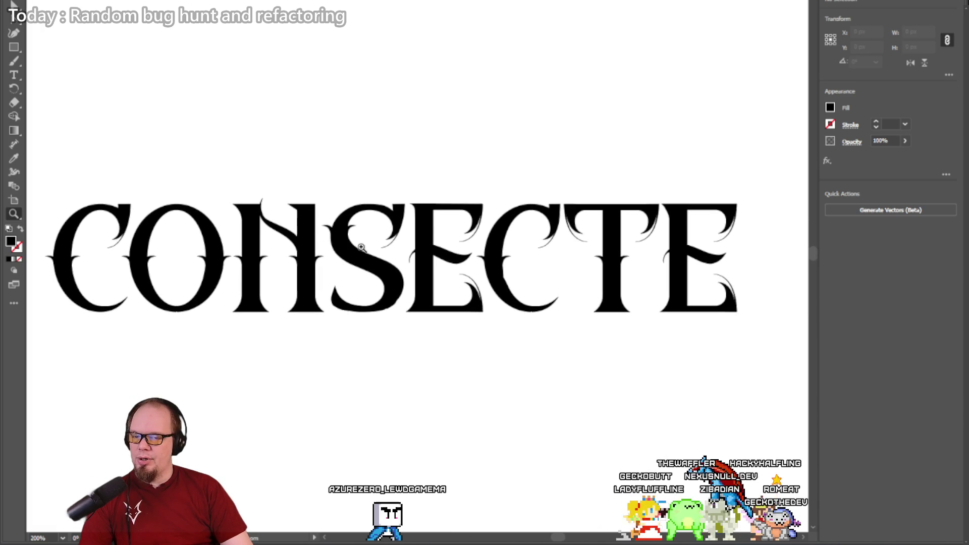
key("v")
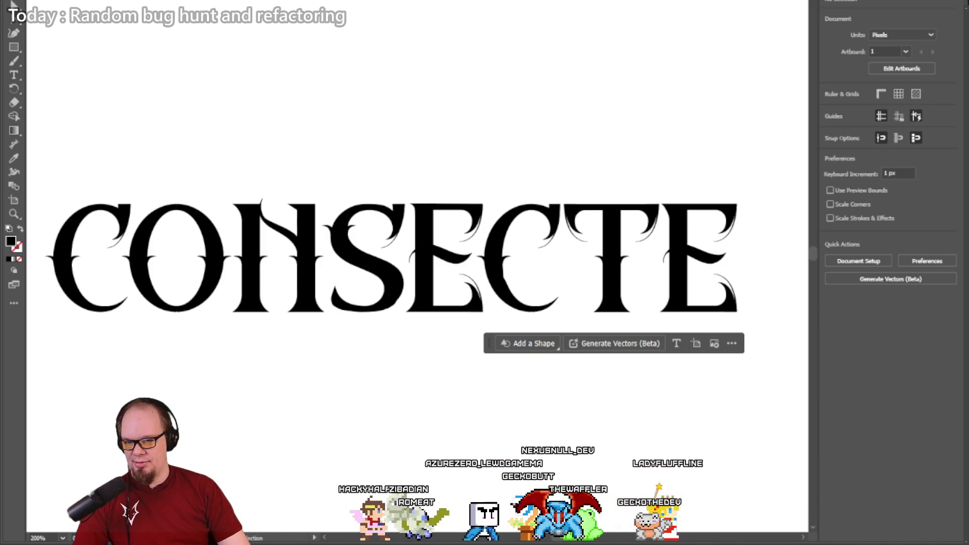
Step: Switch from Illustrator to the Google Forms survey window in Chrome
key("alt+Tab")
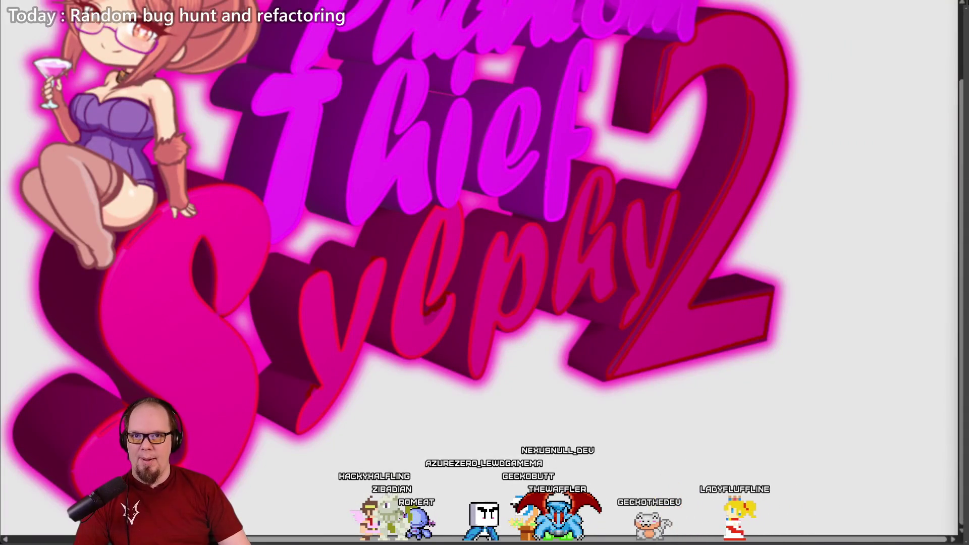
key("Right")
key("Right")
key("Right")
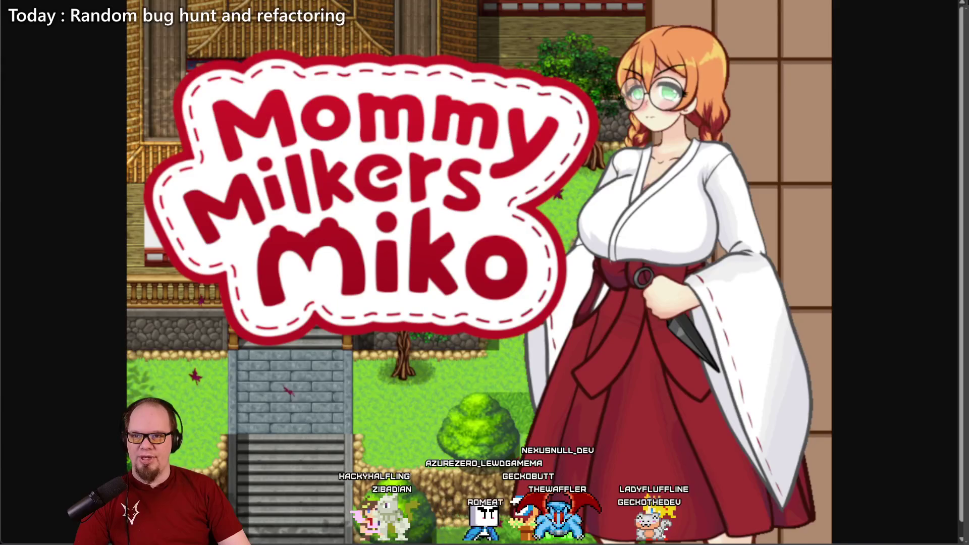
key("Escape")
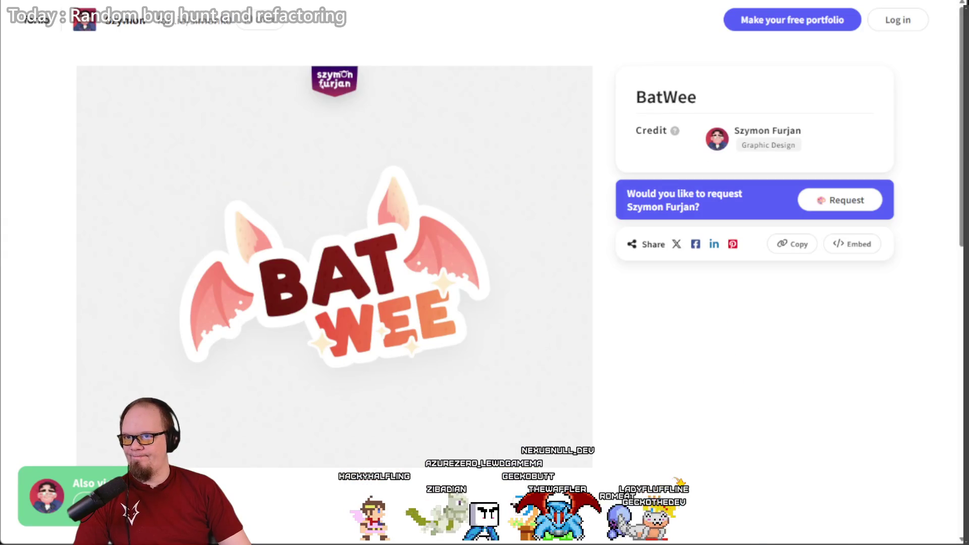
key("ctrl+w")
key("ctrl+w")
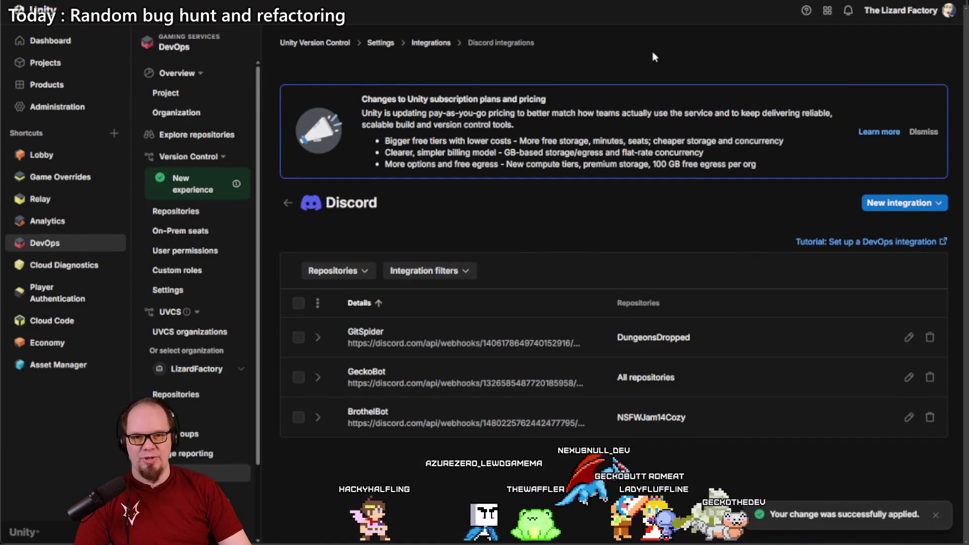
key("ctrl+w")
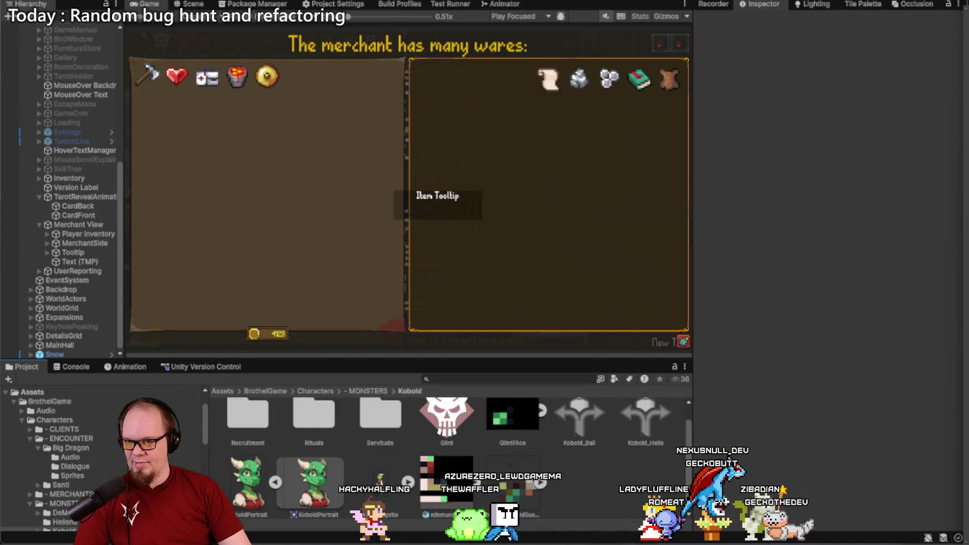
mouse_move(151, 539)
left_click(242, 500)
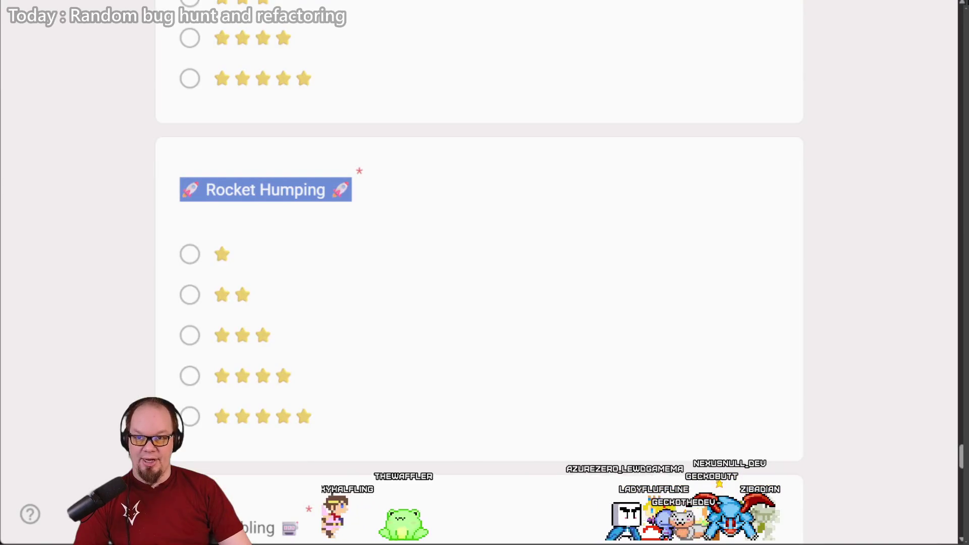
scroll(392, 237, "up", 1)
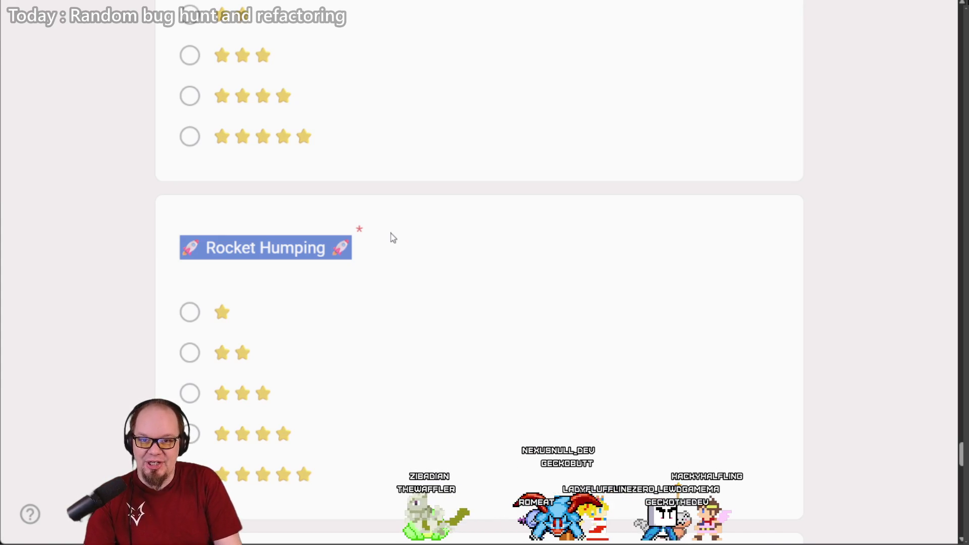
left_click(372, 250)
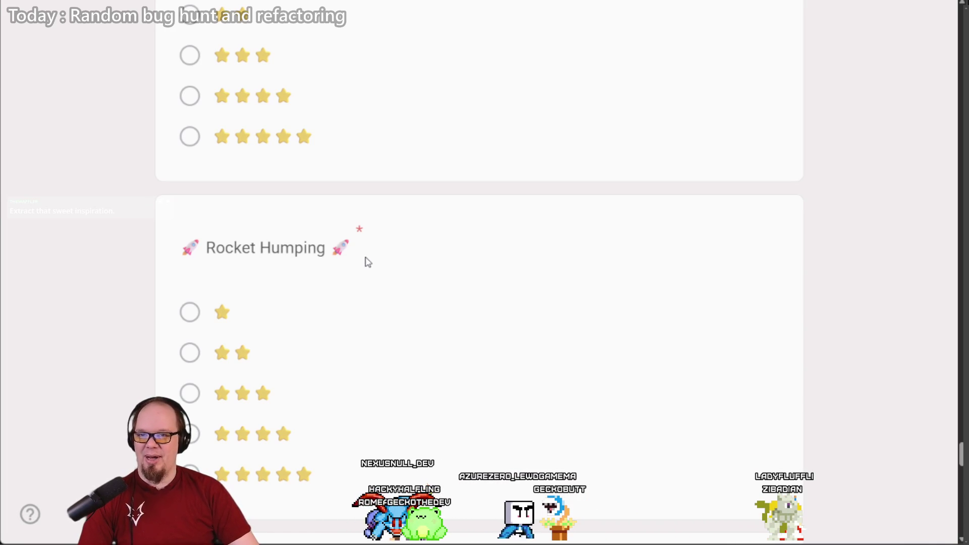
scroll(365, 260, "down", 1)
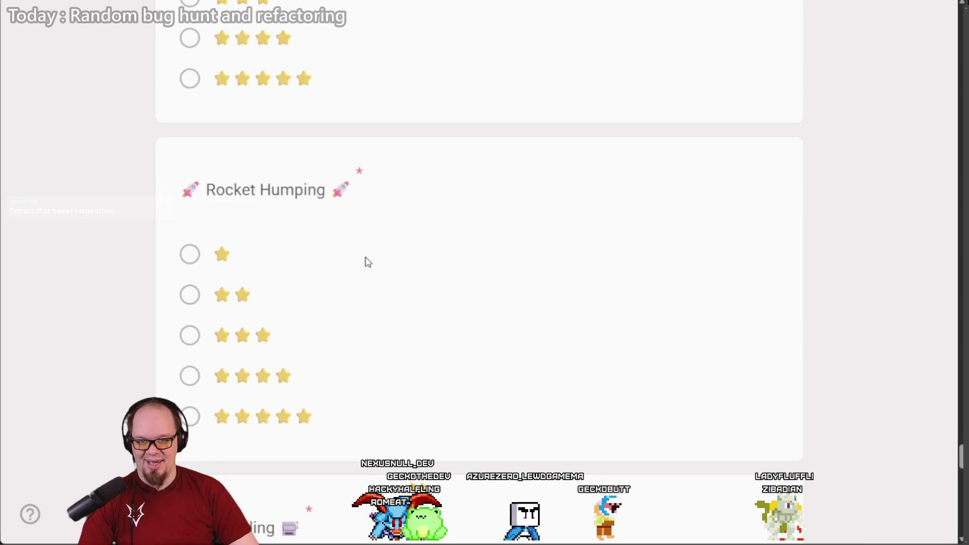
scroll(364, 260, "up", 1)
left_click_drag(359, 257, 167, 251)
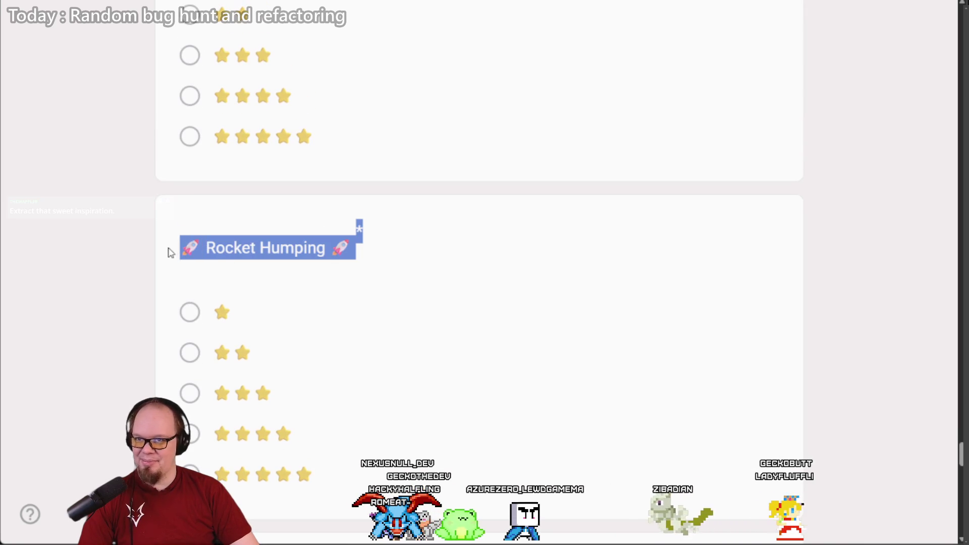
left_click(351, 278)
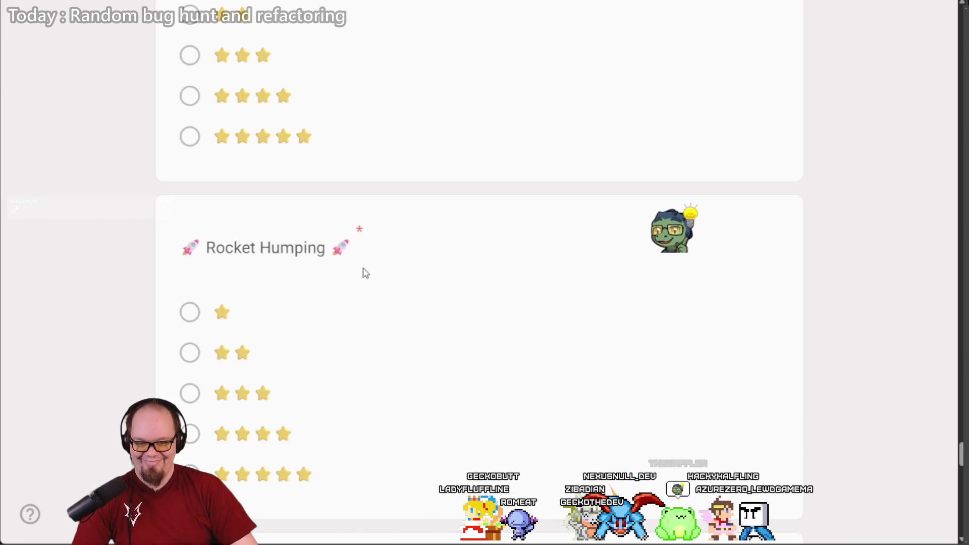
left_click_drag(363, 250, 161, 249)
left_click(384, 252)
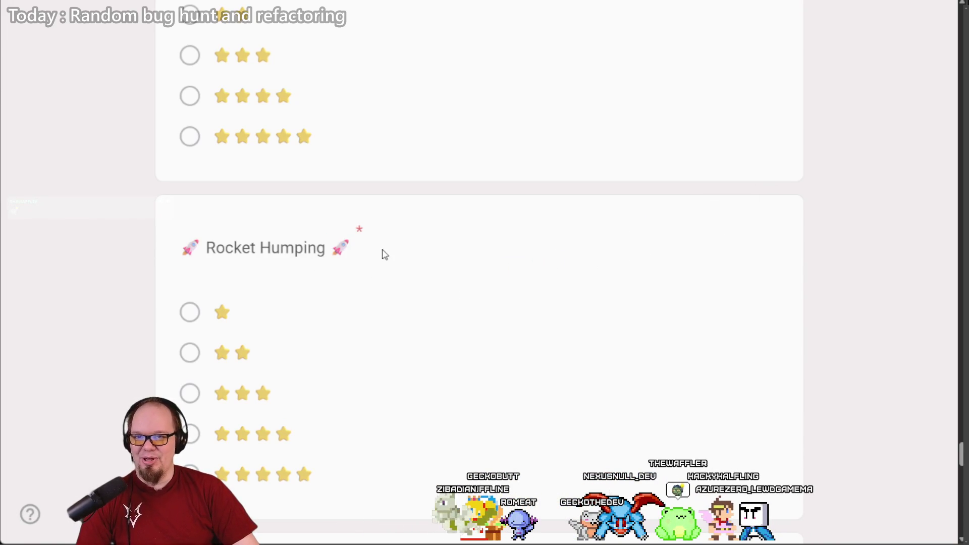
left_click_drag(352, 248, 327, 248)
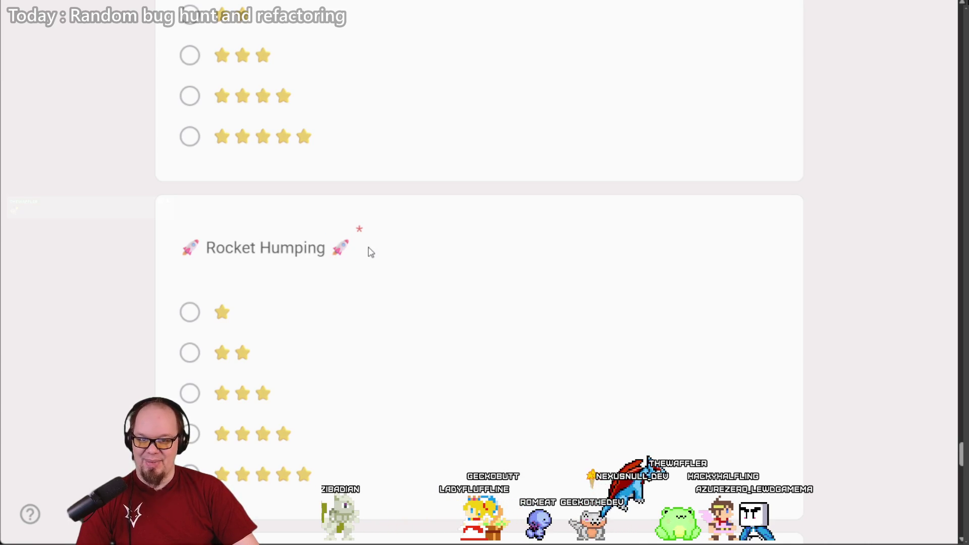
scroll(371, 253, "down", 5)
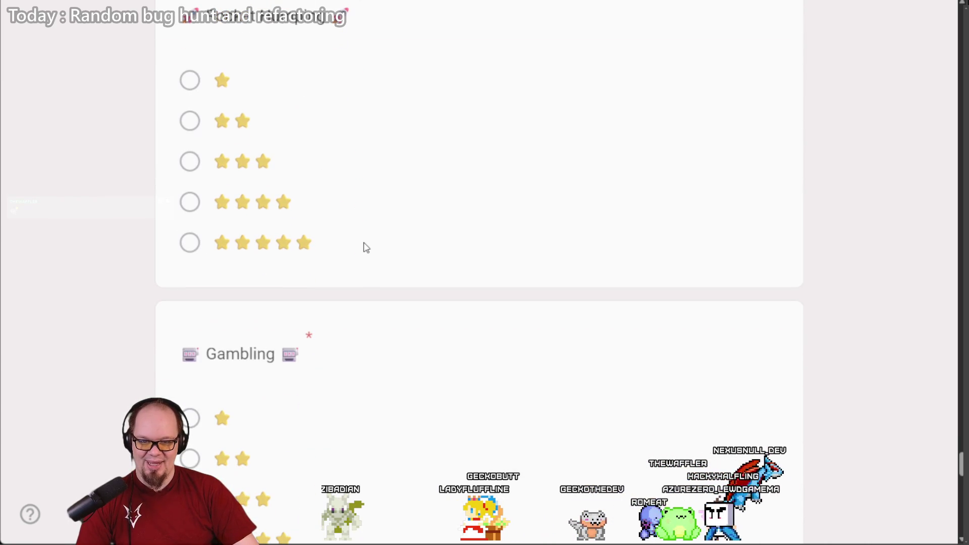
scroll(366, 248, "up", 3)
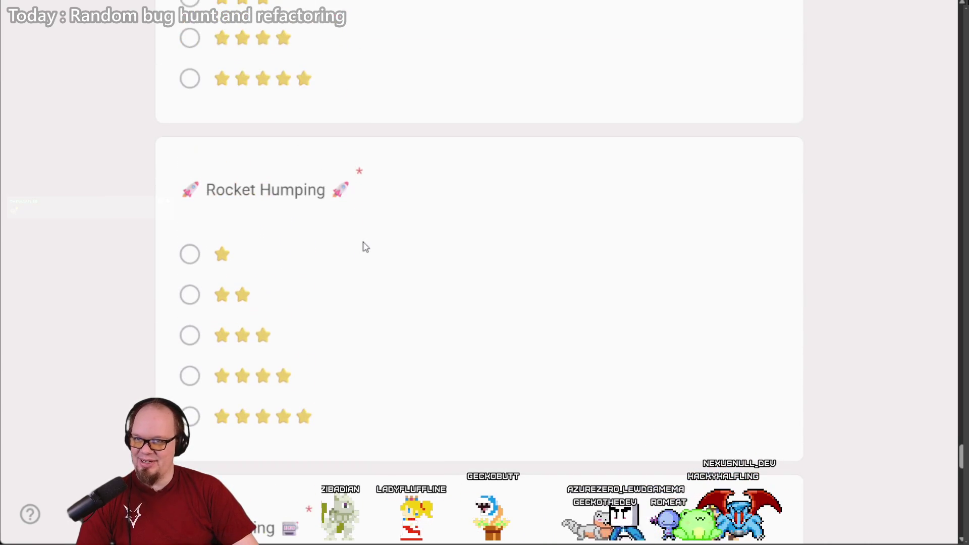
triple_click(264, 189)
scroll(231, 195, "down", 4)
scroll(231, 196, "up", 4)
scroll(231, 196, "down", 5)
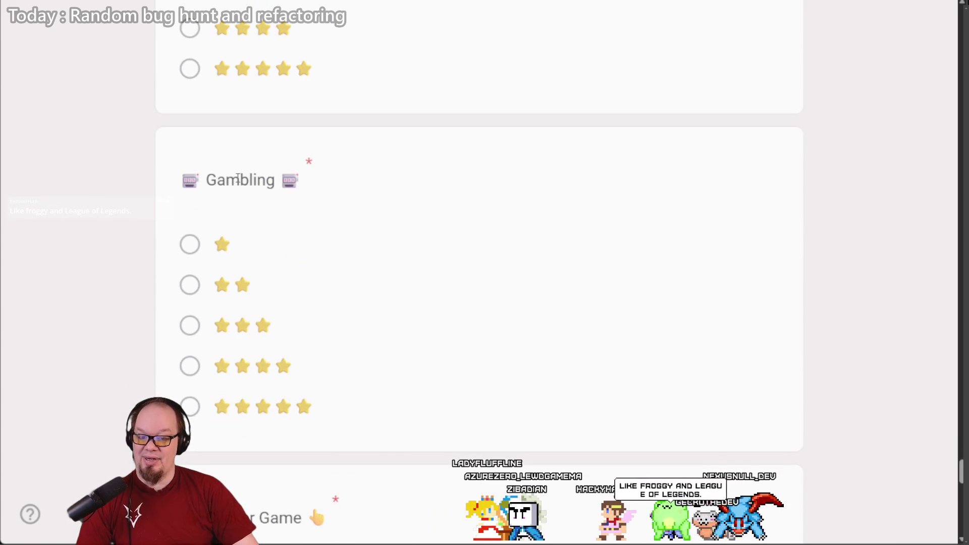
triple_click(234, 183)
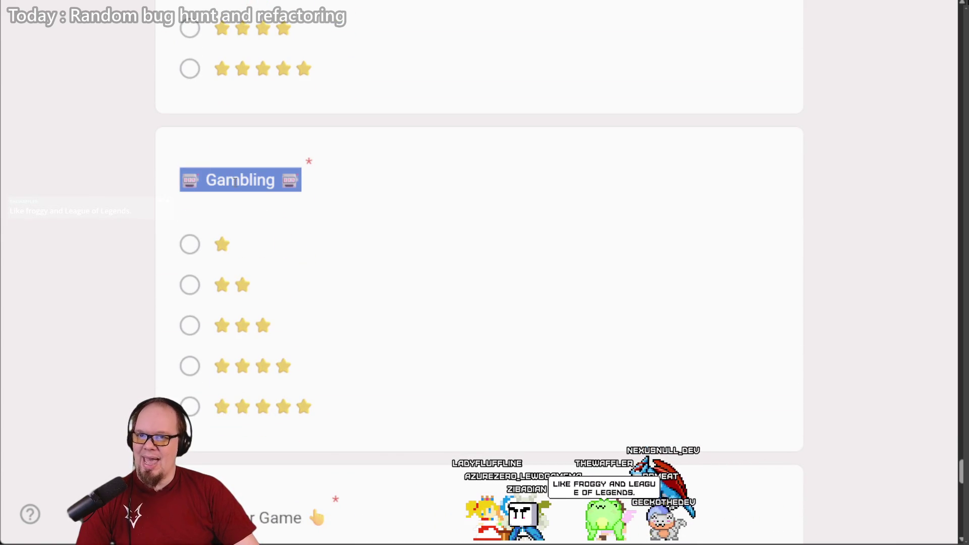
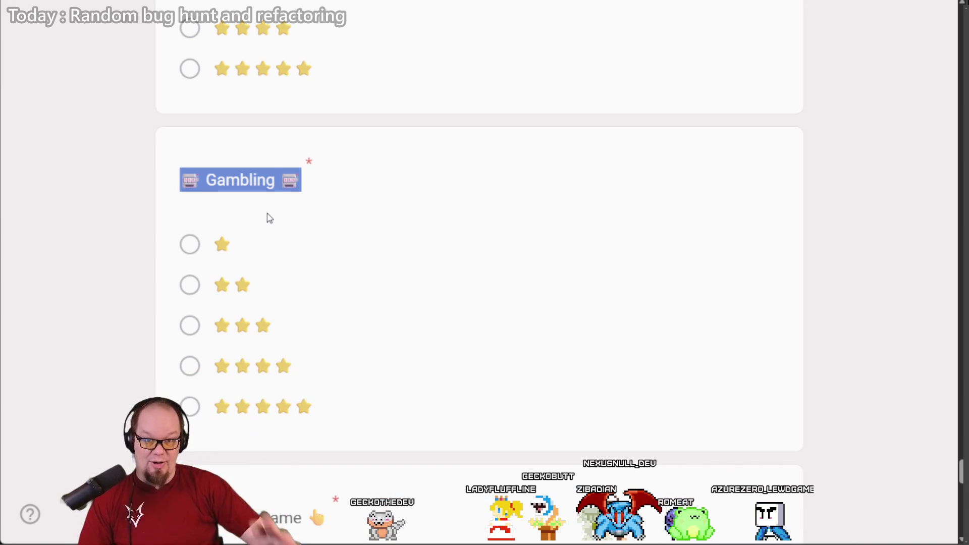
Step: Select the word Gambling in the question title, then clear the selection
double_click(251, 179)
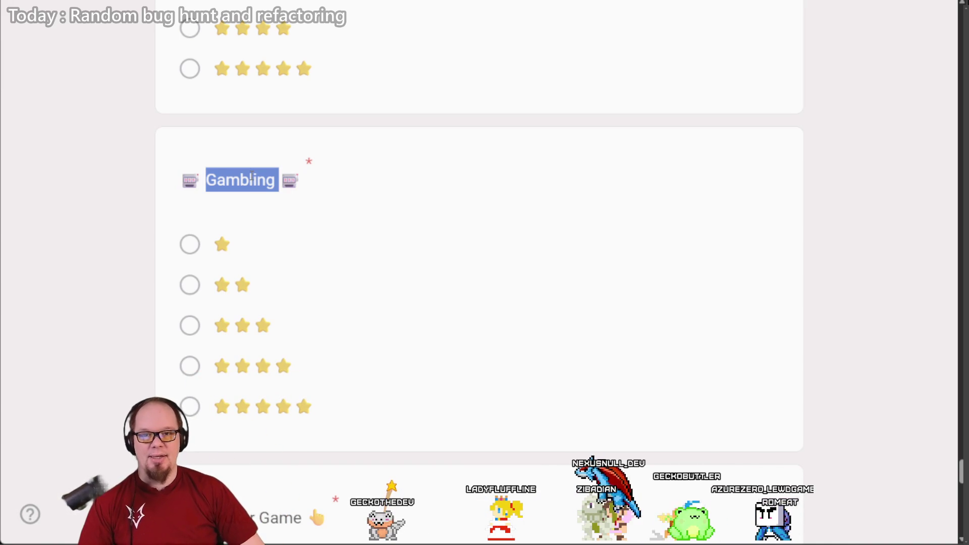
left_click_drag(279, 180, 203, 182)
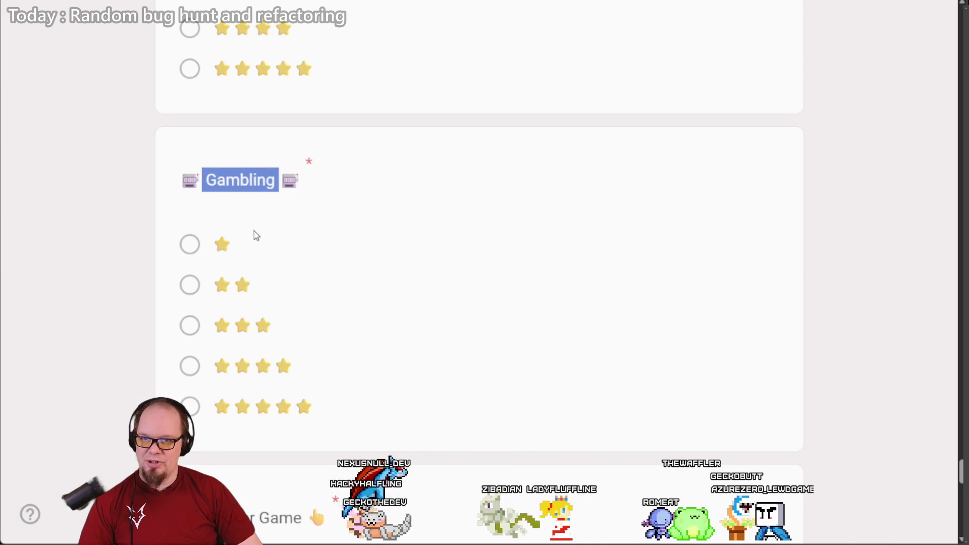
left_click(197, 180)
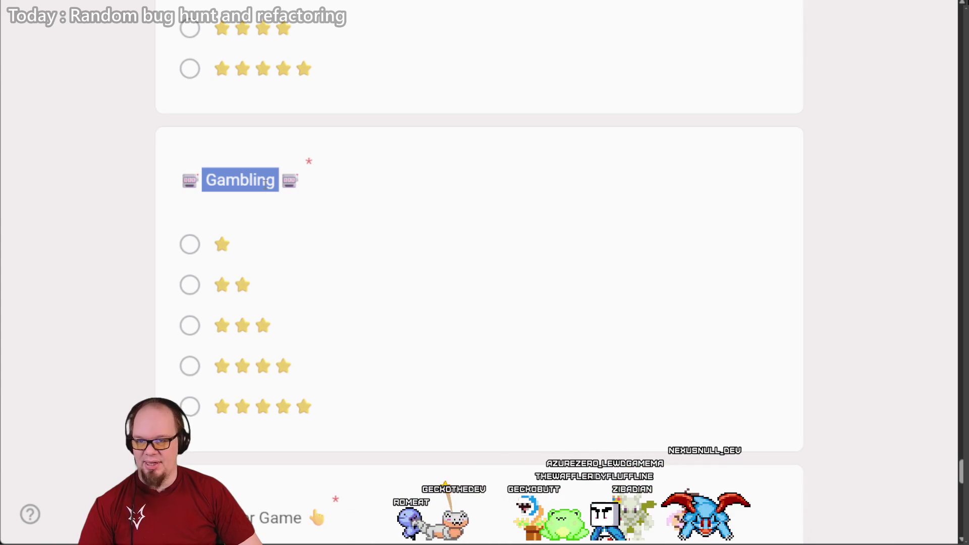
left_click(270, 223)
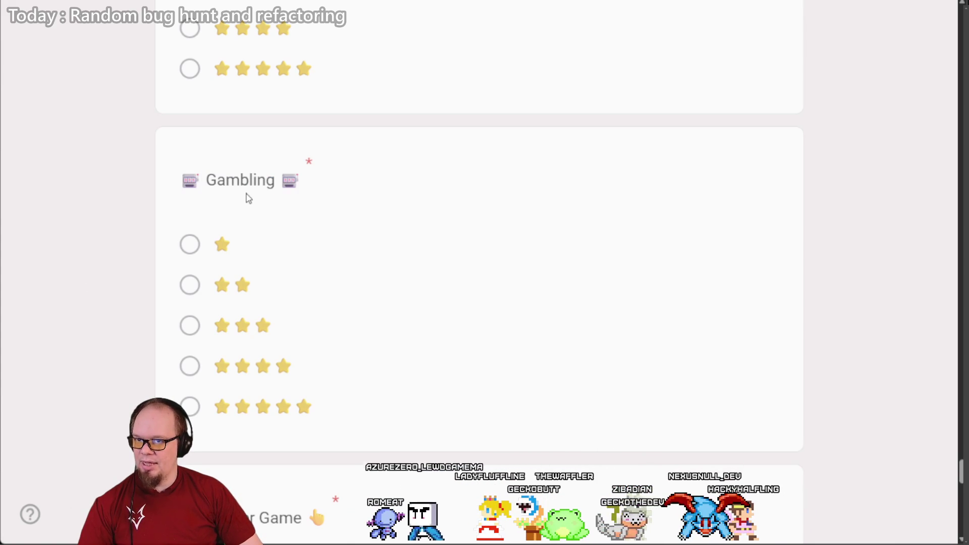
Step: In incognito, search '1500 slot machines walk into a bar' and copy the top result's link
mouse_move(86, 542)
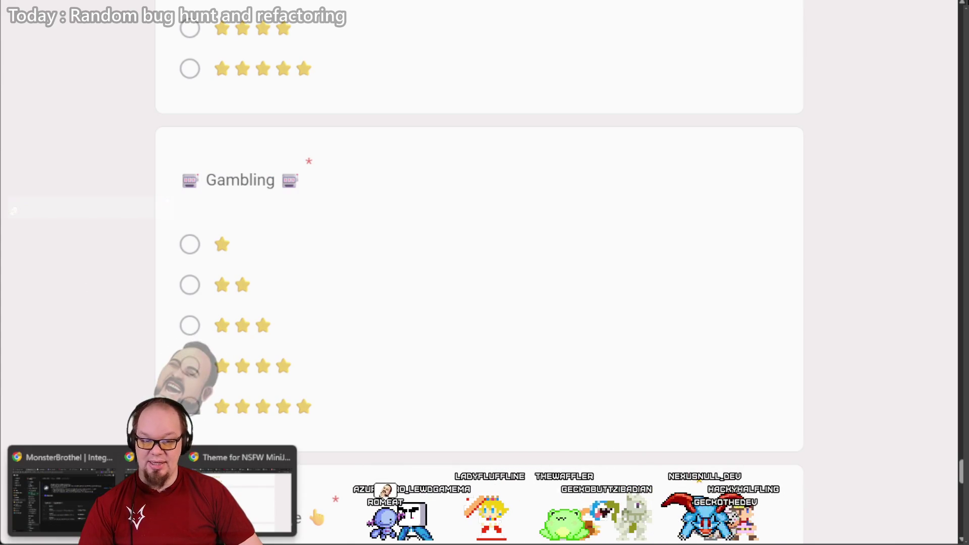
key("ctrl+shift+n")
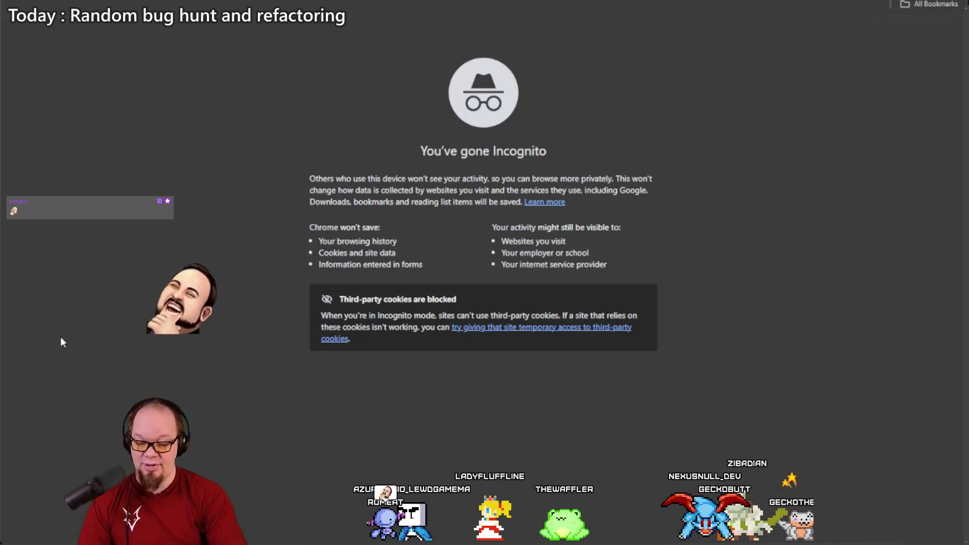
type("1500")
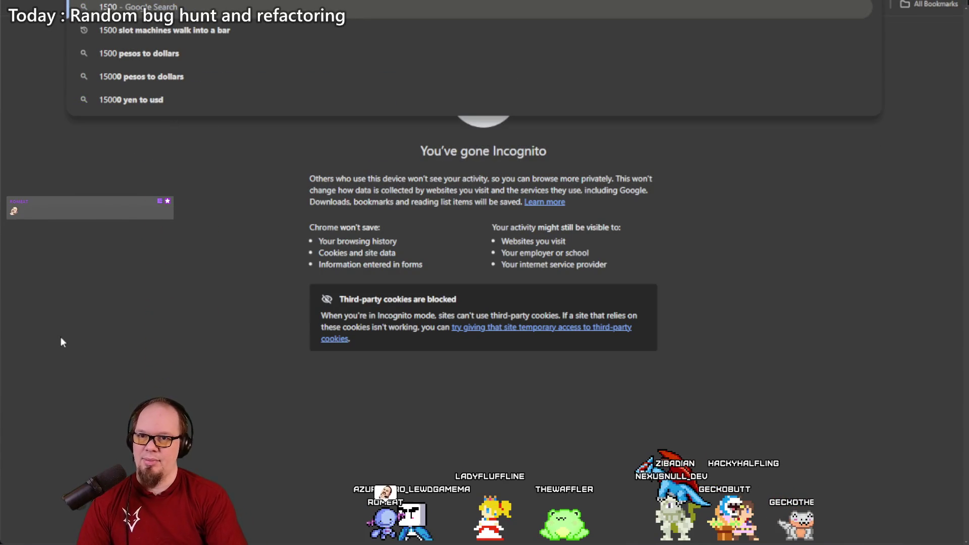
key("Down")
key("Return")
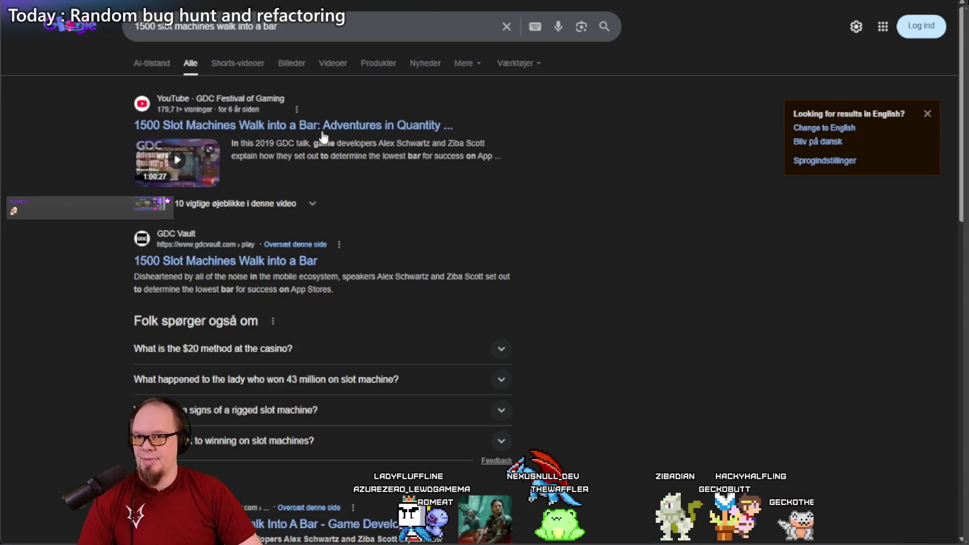
right_click(325, 133)
left_click(409, 235)
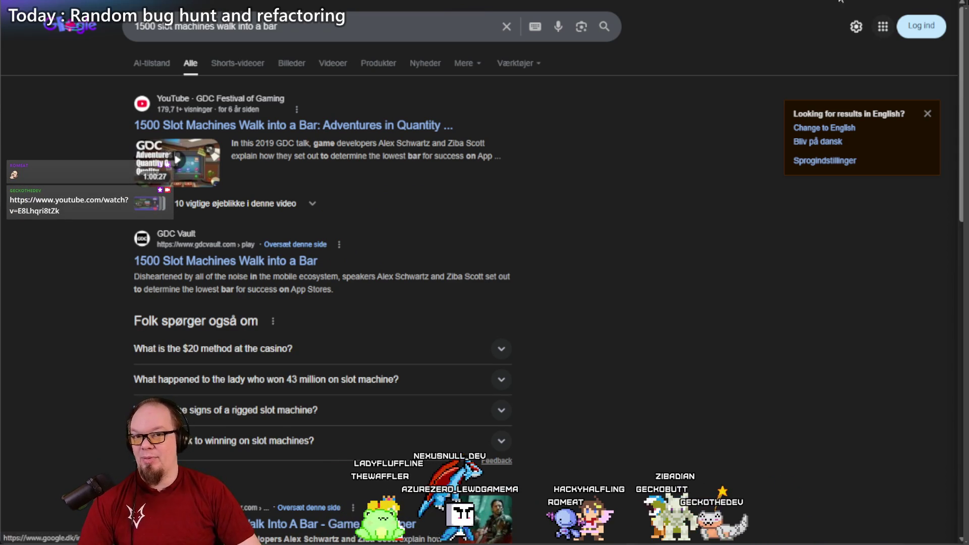
key("ctrl+Tab")
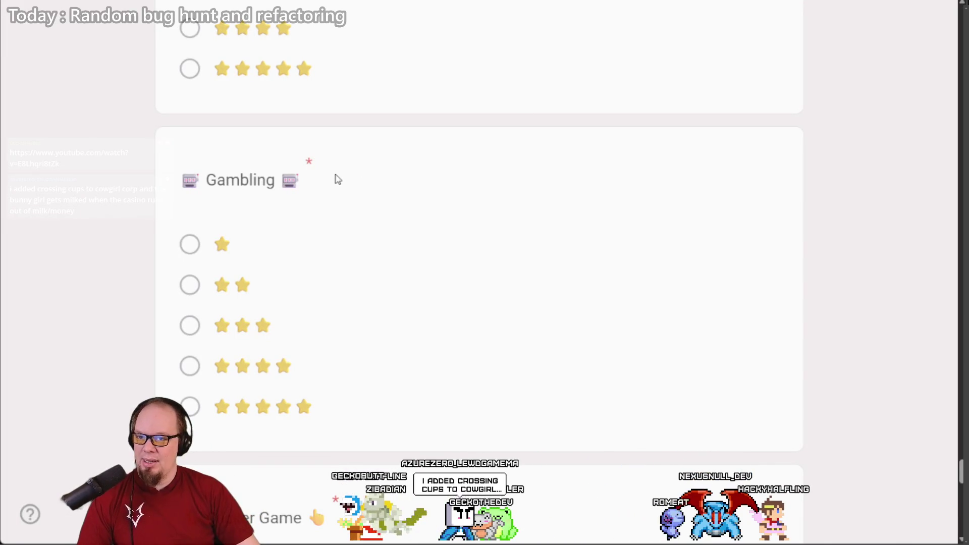
Step: Select the Gambling title's trailing slot-machine emoji, then open a new incognito window
triple_click(200, 180)
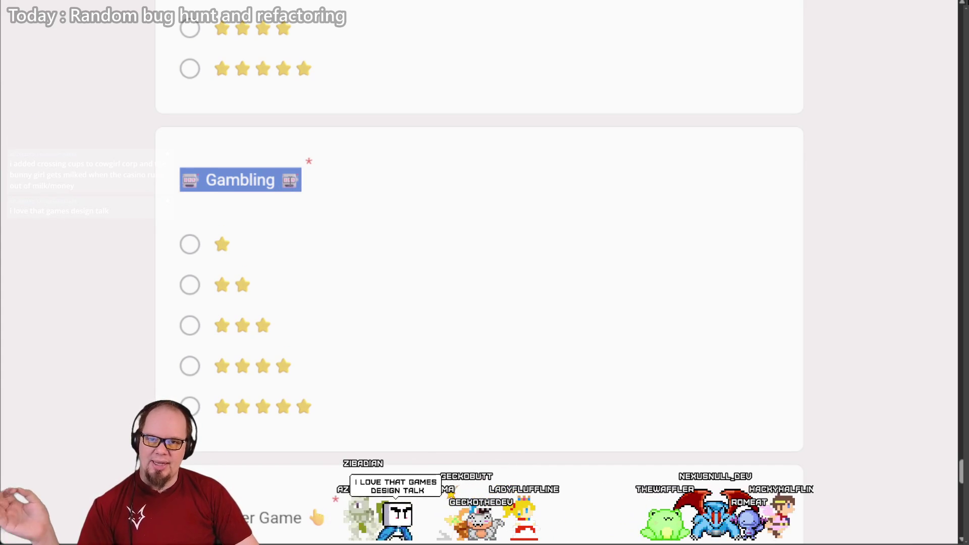
left_click(306, 199)
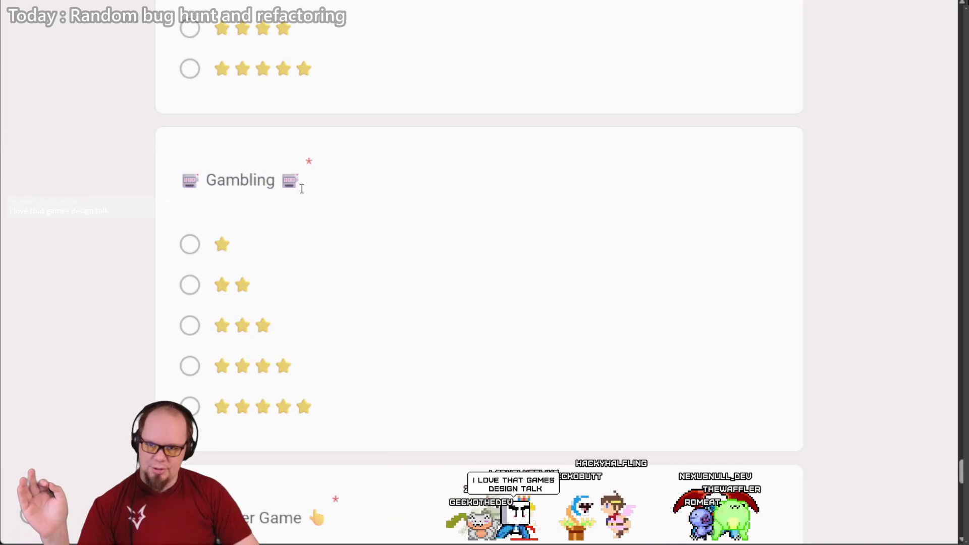
key("shift+Left")
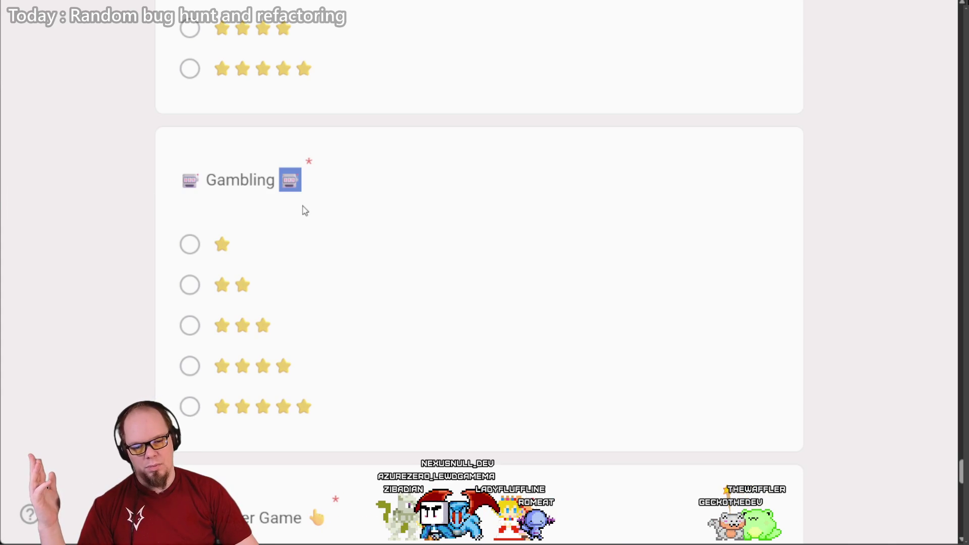
key("ctrl+shift+n")
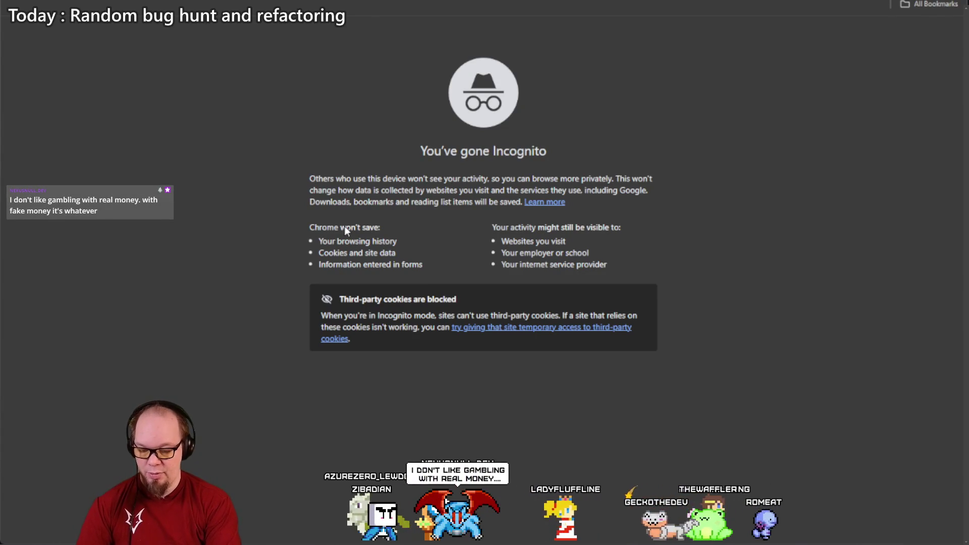
Step: Search 'family guy intro' and briefly open the theme song playlist result
type("family guy")
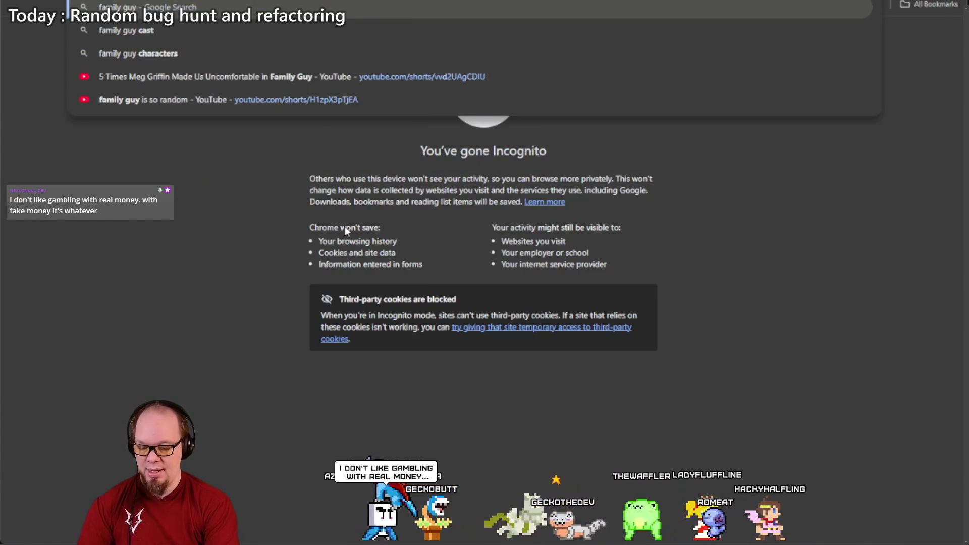
type(" intro")
key("Return")
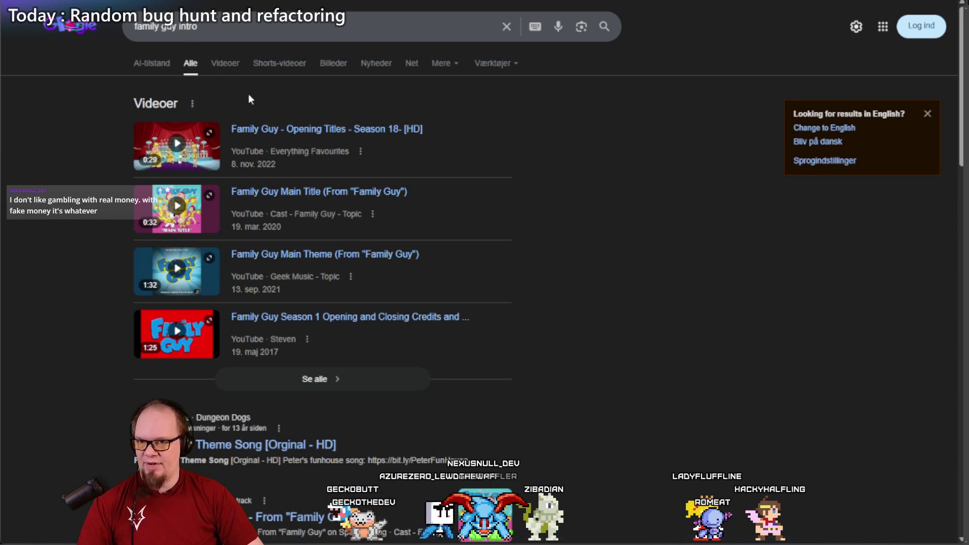
scroll(248, 94, "down", 8)
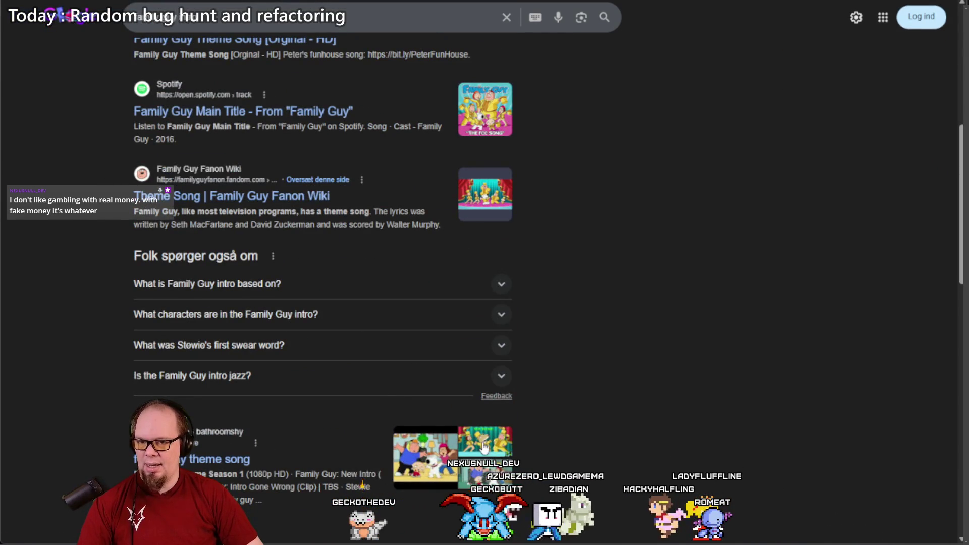
left_click(484, 447)
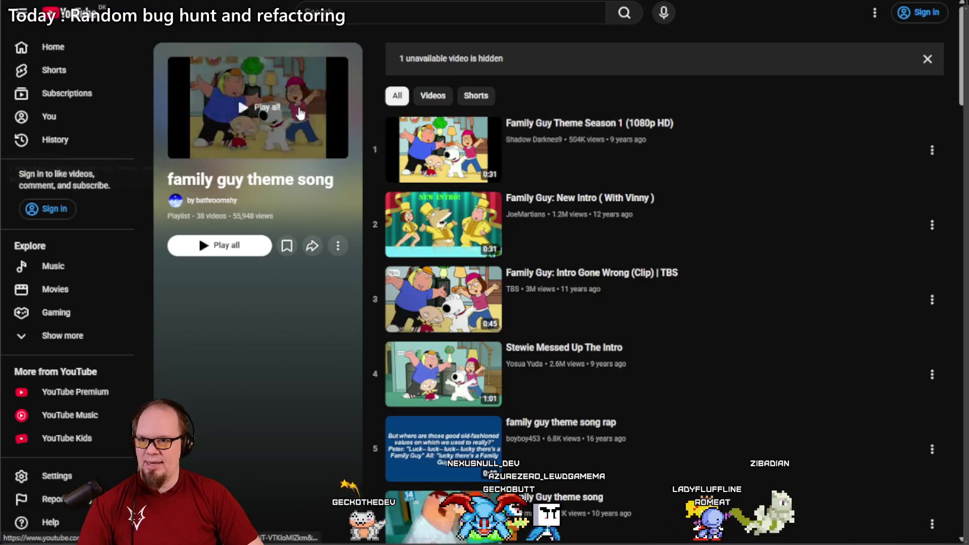
key("alt+Left")
scroll(101, 152, "up", 8)
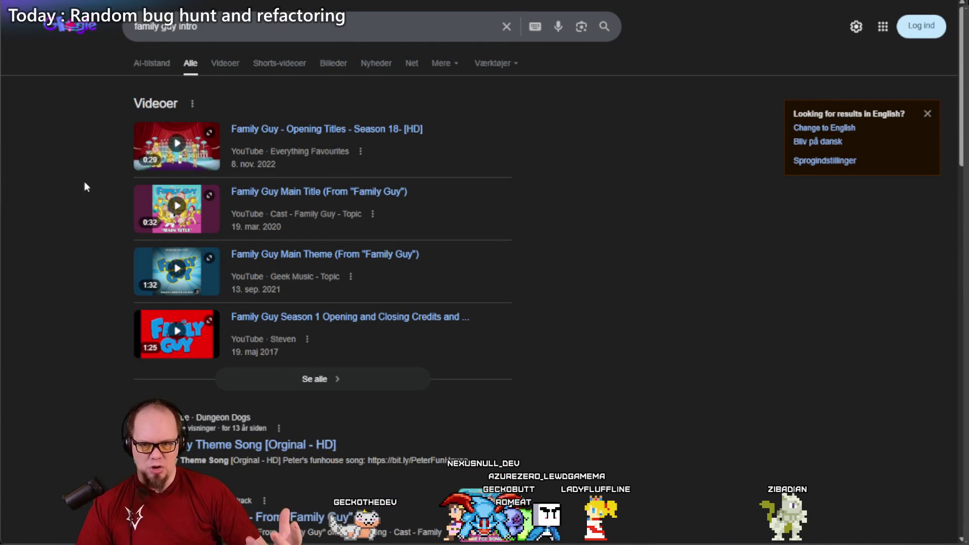
scroll(71, 205, "down", 1)
scroll(71, 206, "down", 15)
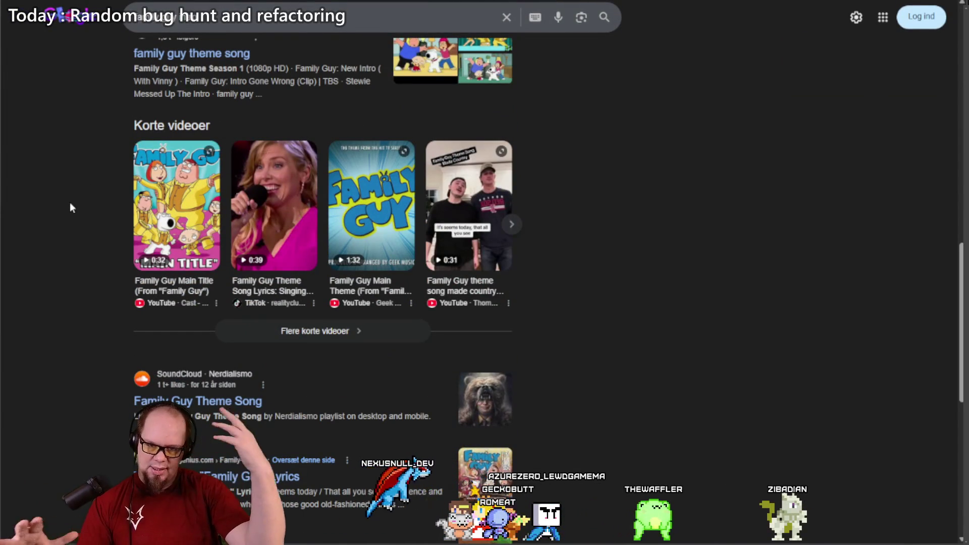
scroll(76, 202, "up", 15)
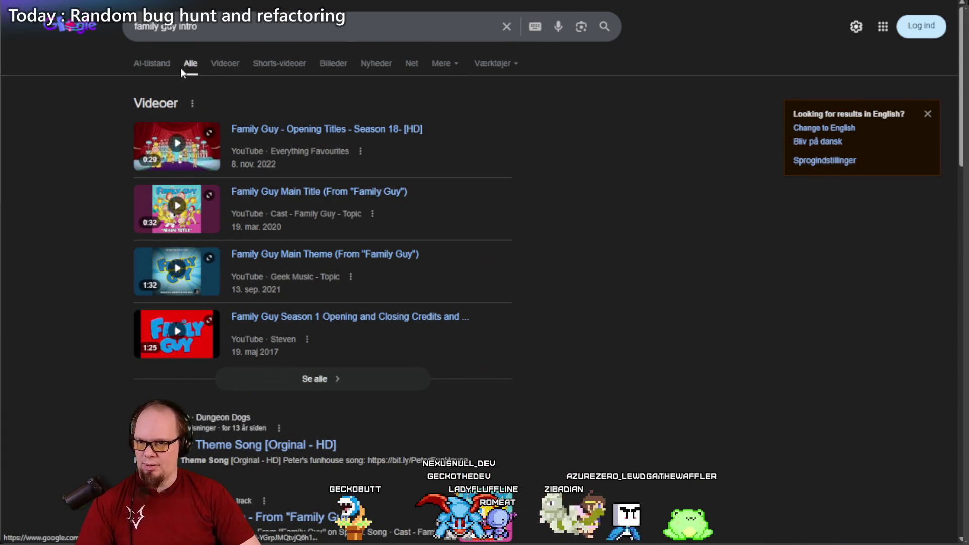
Step: From the image results, open the Family Guy Wiki Theme Song page
left_click(326, 67)
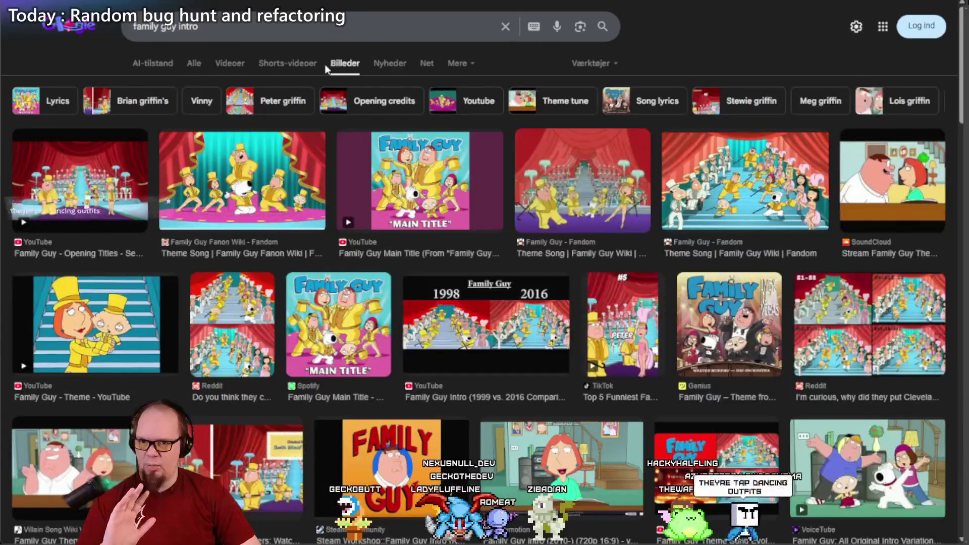
left_click(688, 186)
right_click(689, 162)
left_click(725, 182)
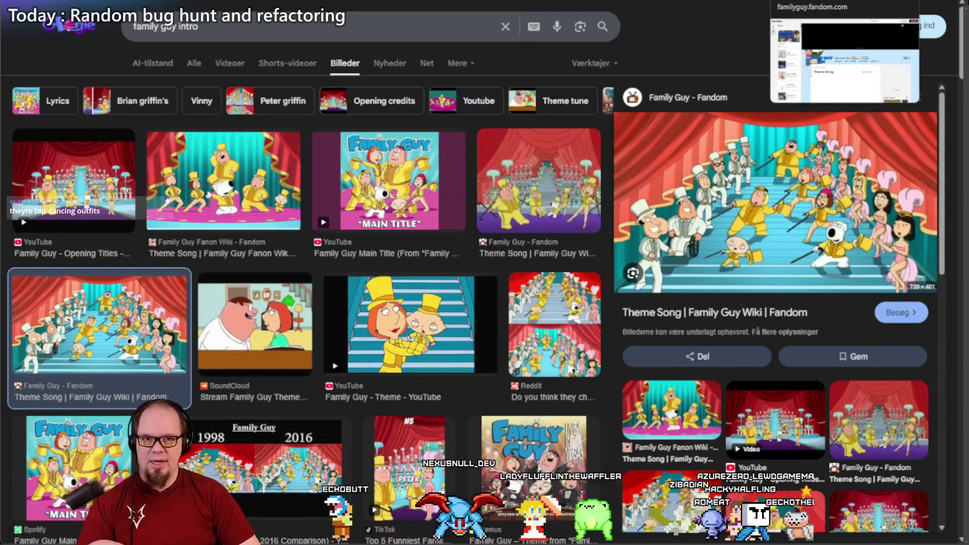
scroll(440, 209, "down", 5)
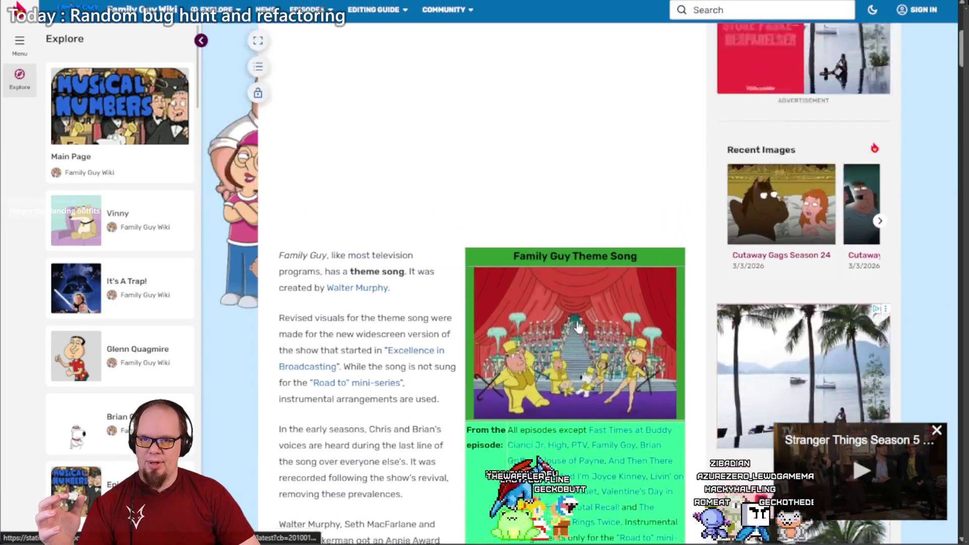
Step: Auto-scroll the Theme Song page to Notes and open the dancing-stage image in its own tab
middle_click(461, 271)
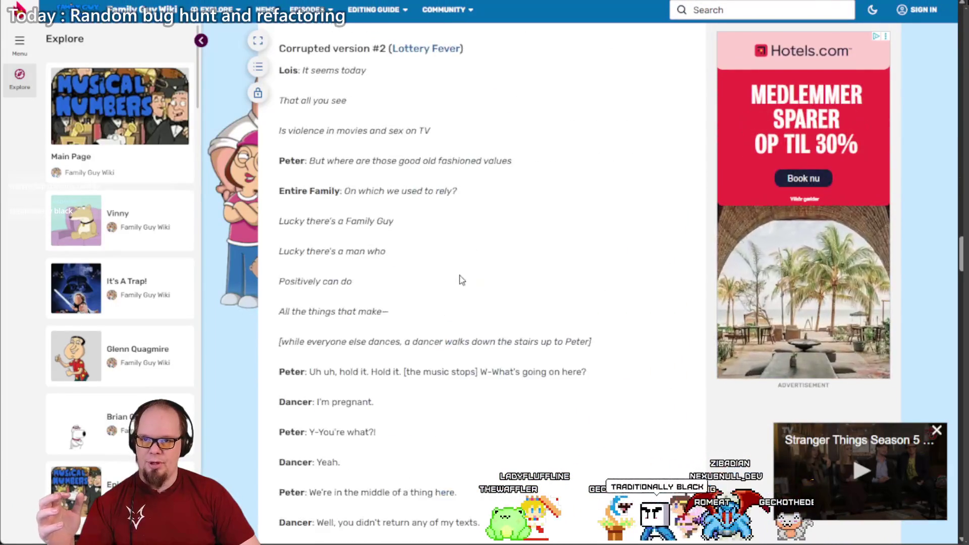
middle_click(459, 271)
middle_click(457, 267)
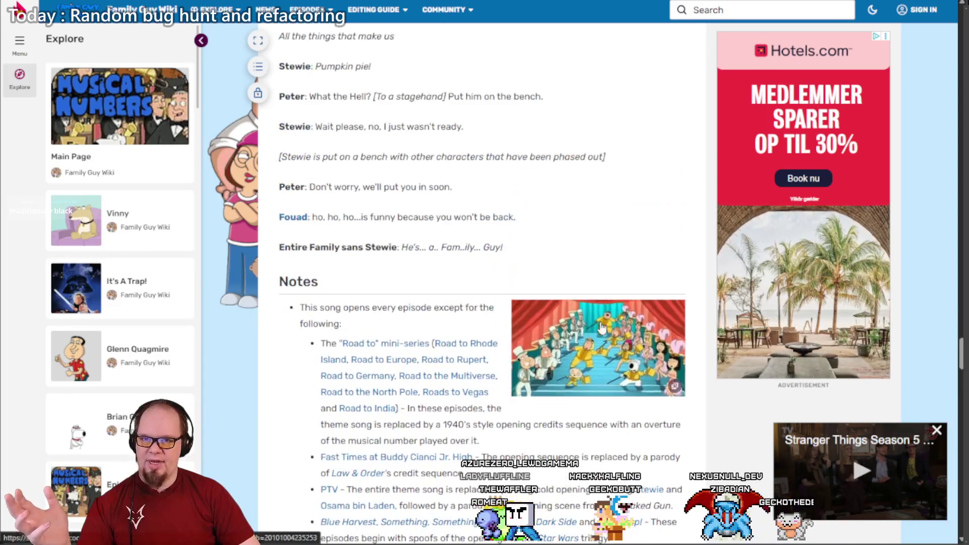
left_click(600, 327)
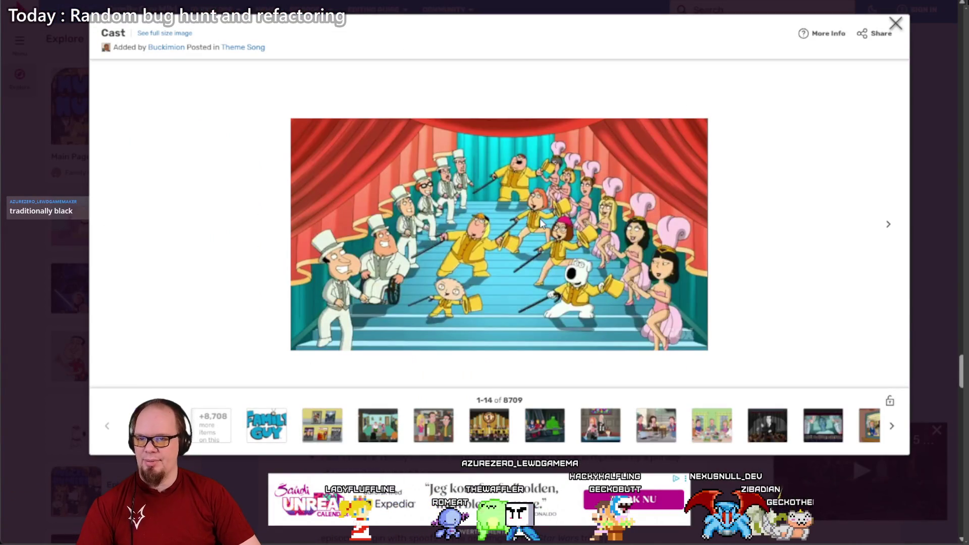
scroll(540, 218, "up", 5, "ctrl")
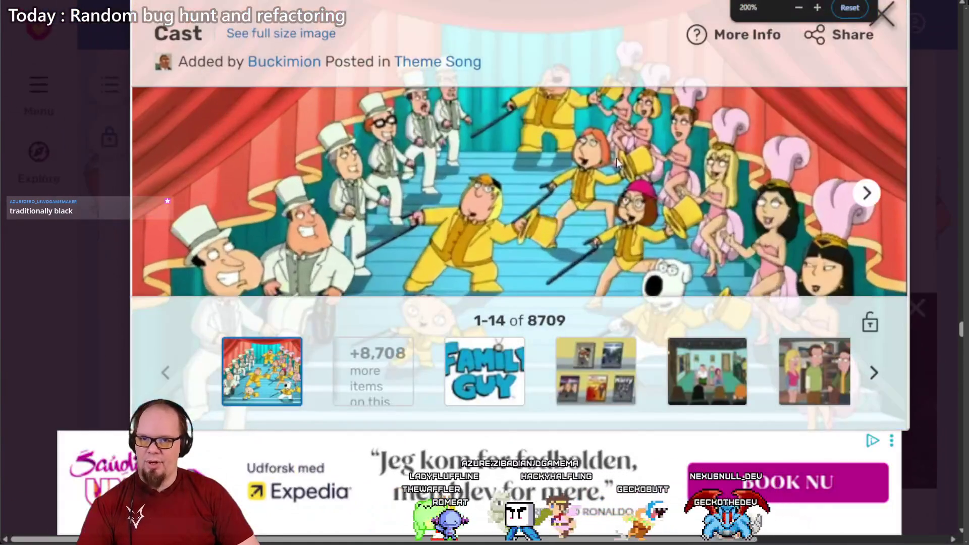
key("Escape")
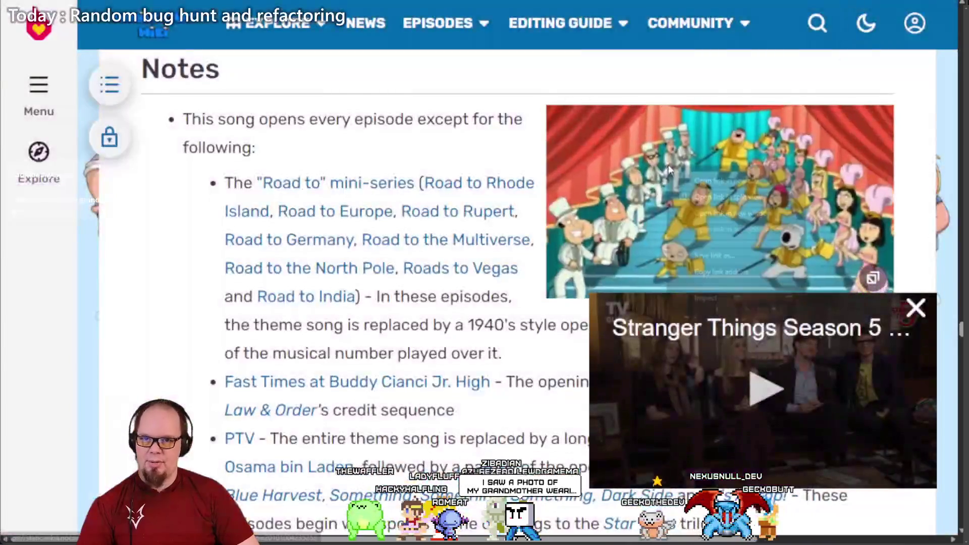
right_click(705, 178)
left_click(704, 182)
key("ctrl+Tab")
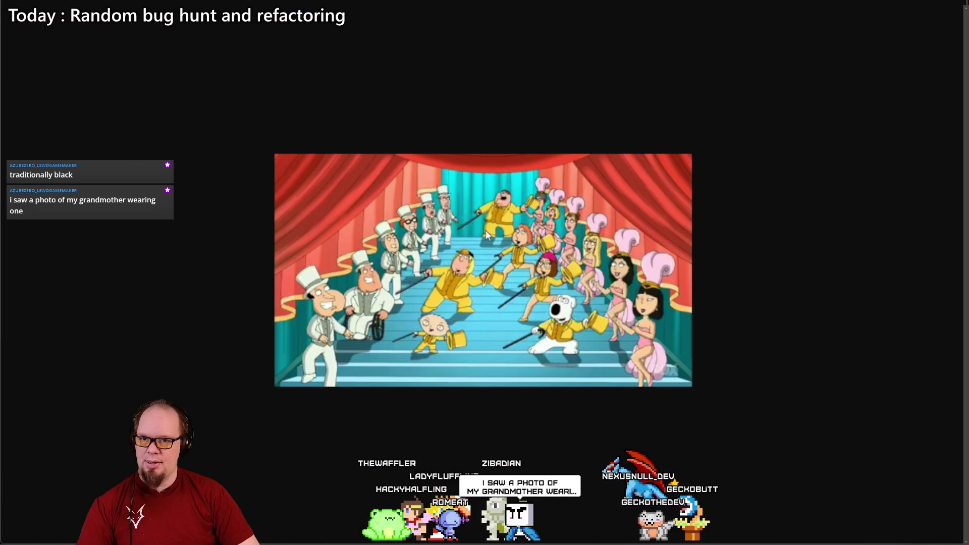
Step: Close the enlarged stage image to get back to the wiki's Notes section
scroll(486, 235, "up", 5, "ctrl")
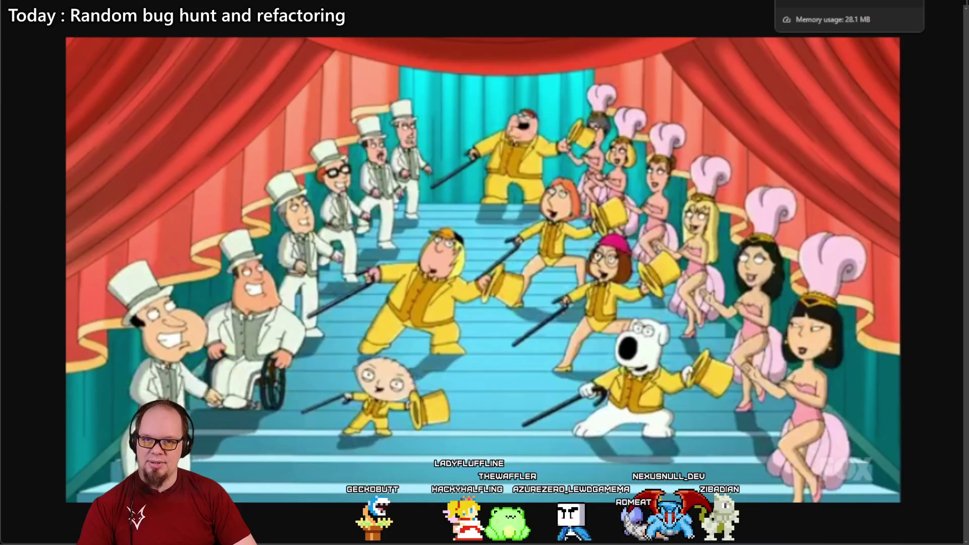
key("Escape")
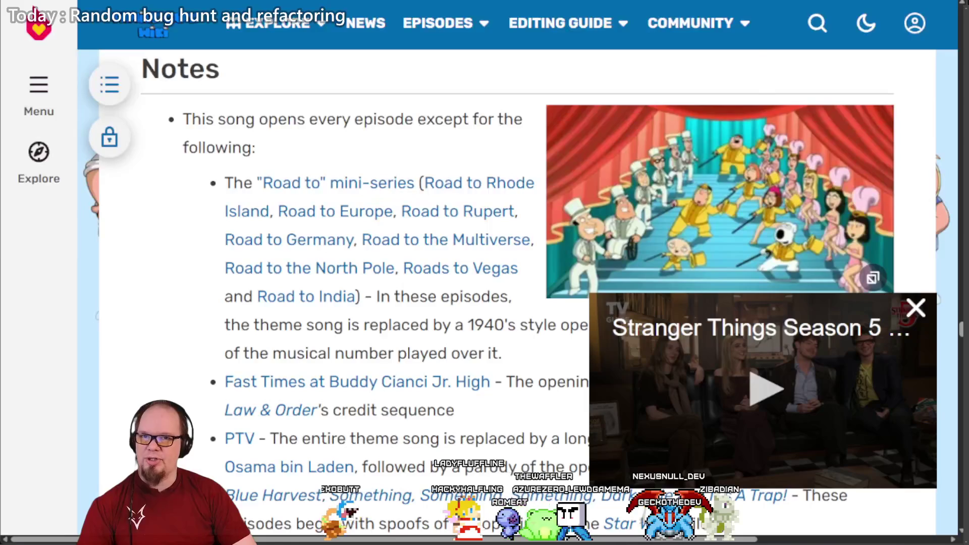
Step: Open the theme-song image full size in a separate tab and fit it to the window
scroll(434, 299, "up", 15)
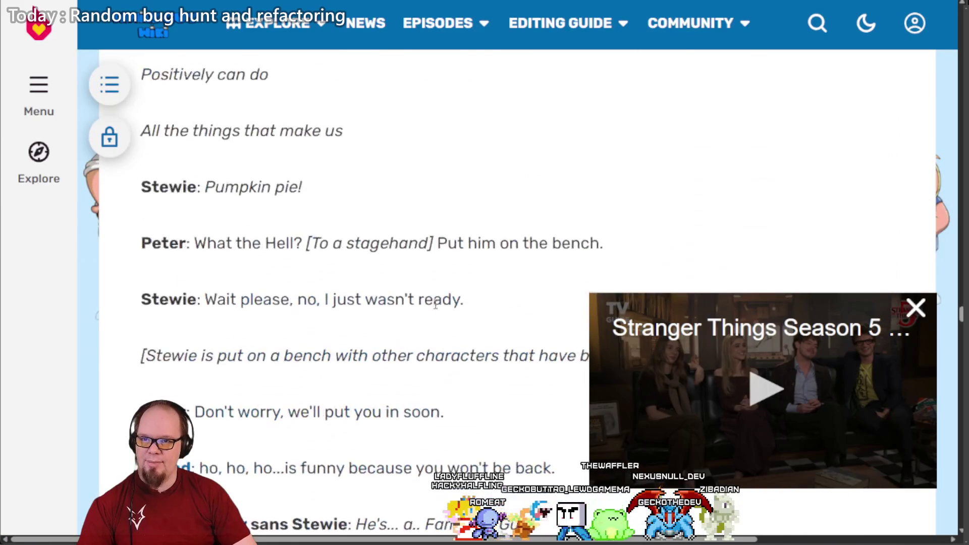
left_click_drag(961, 259, 953, 52)
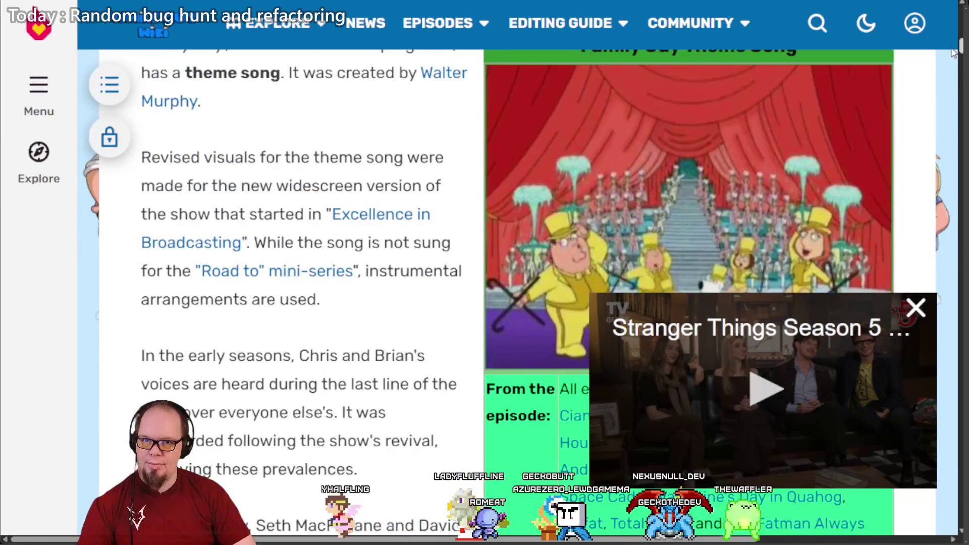
left_click(743, 173)
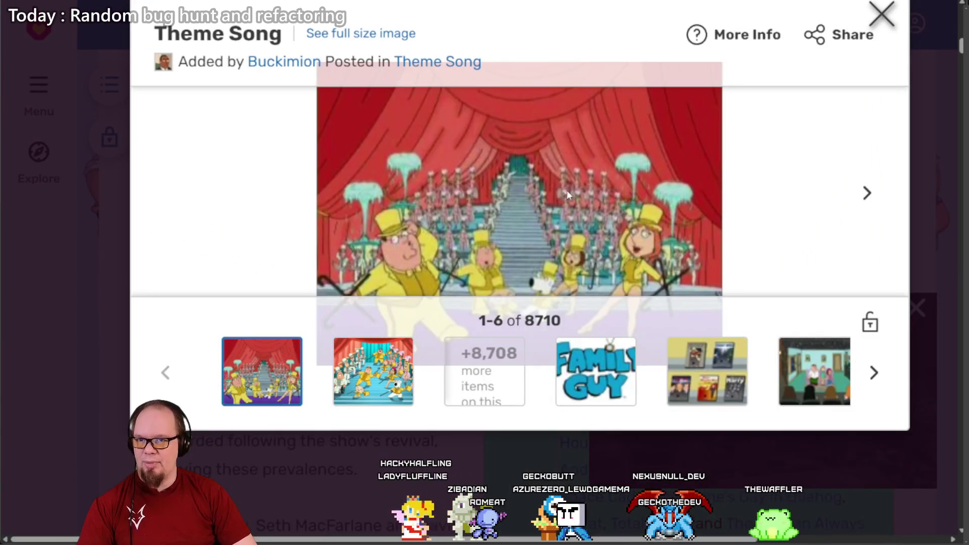
right_click(557, 193)
left_click(586, 209)
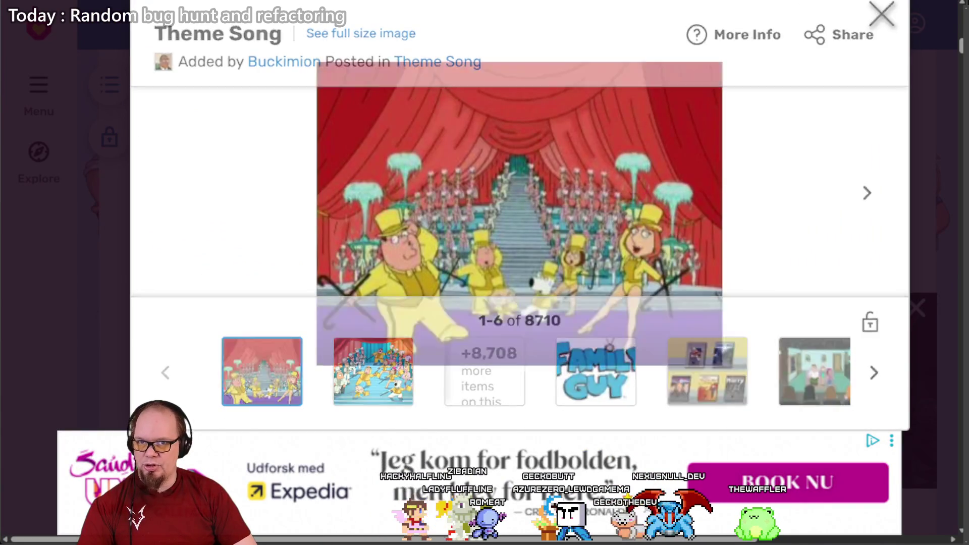
scroll(549, 278, "up", 8)
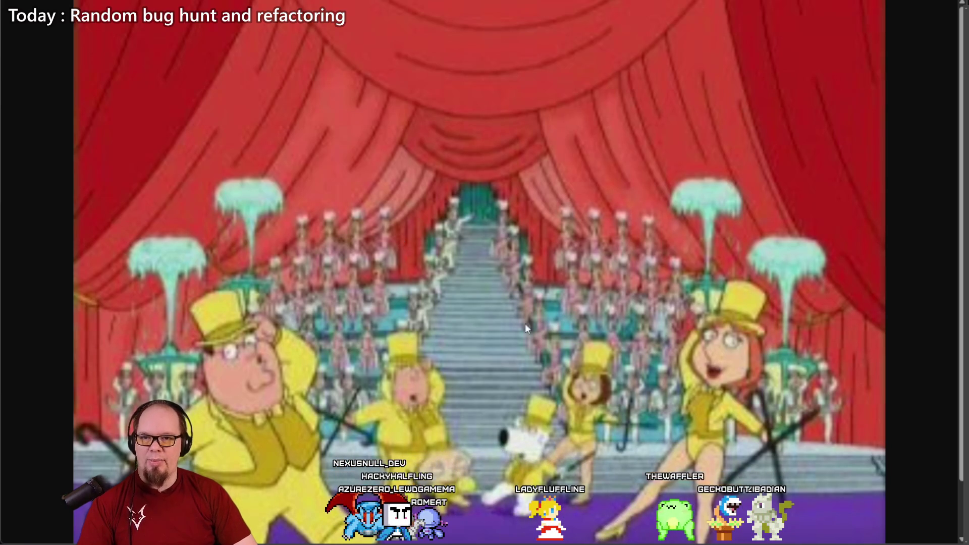
left_click(476, 271)
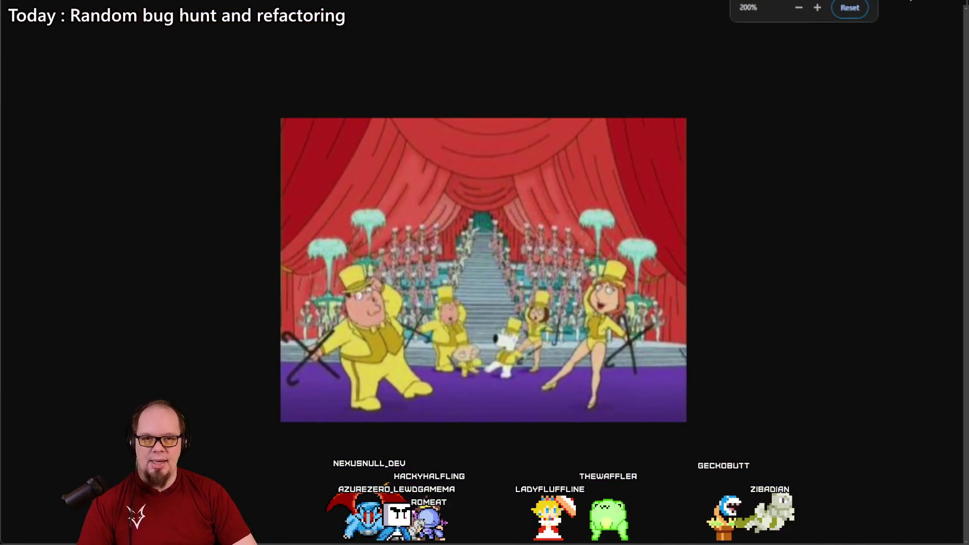
Step: Close the full-size image and go back to the theme-voting form
left_click(614, 4)
key("ctrl+w")
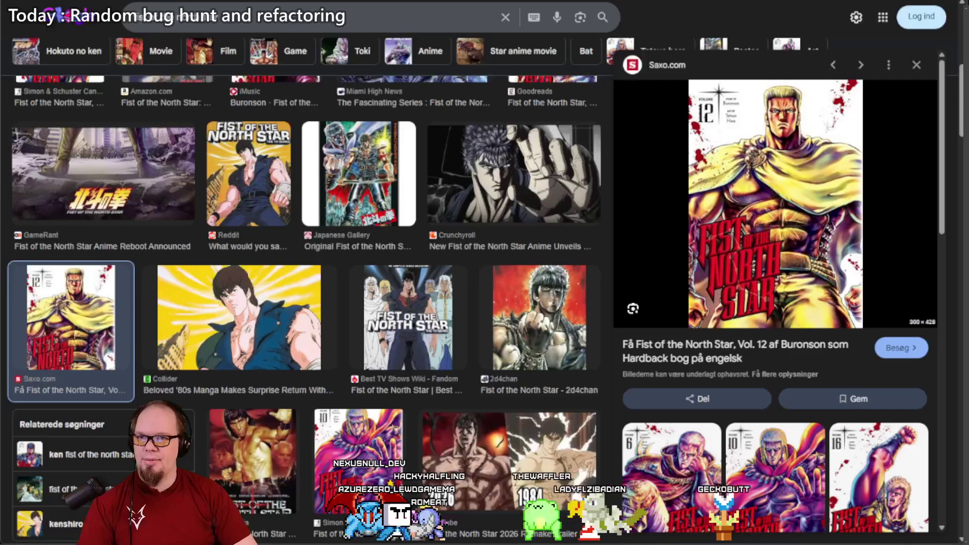
left_click(152, 2)
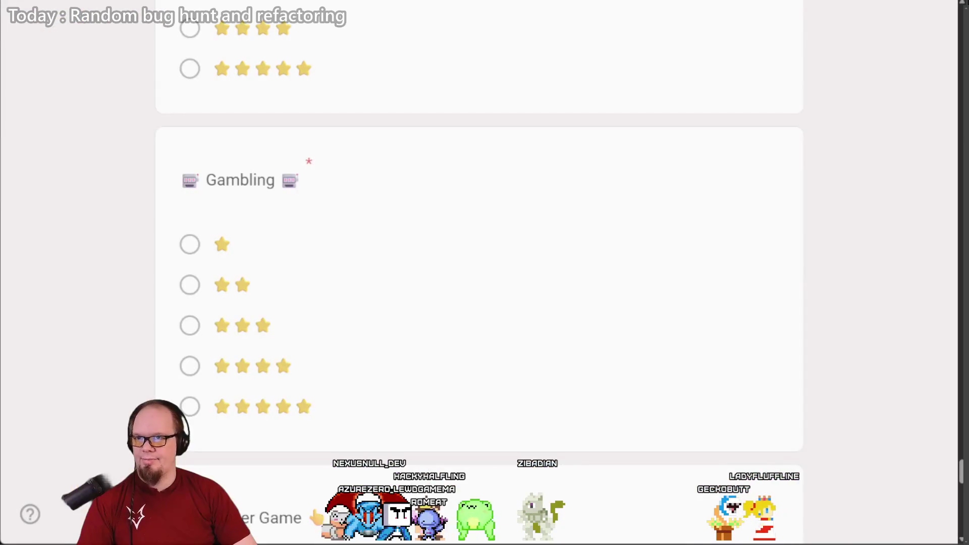
Step: Select the Gambling title word, then the whole Clicker Game question title
double_click(253, 180)
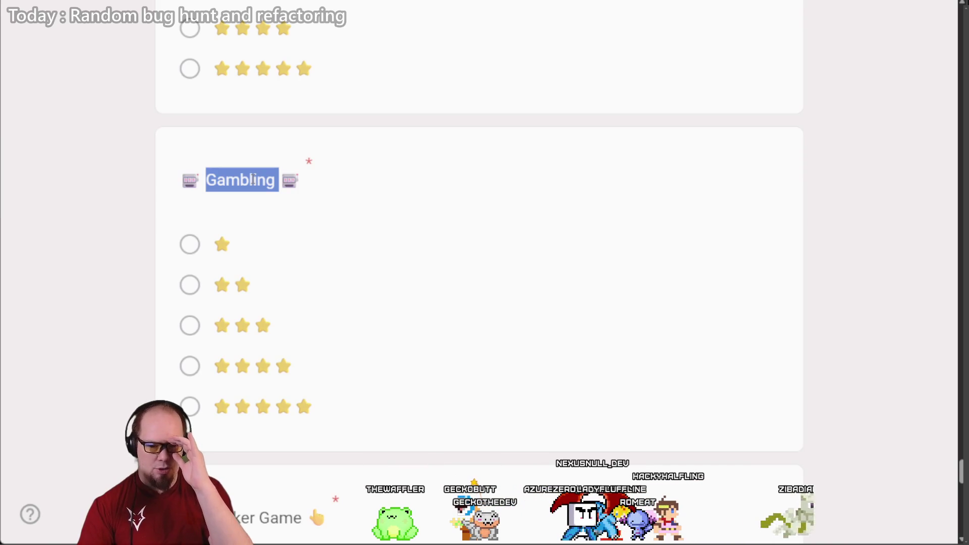
scroll(258, 180, "down", 5)
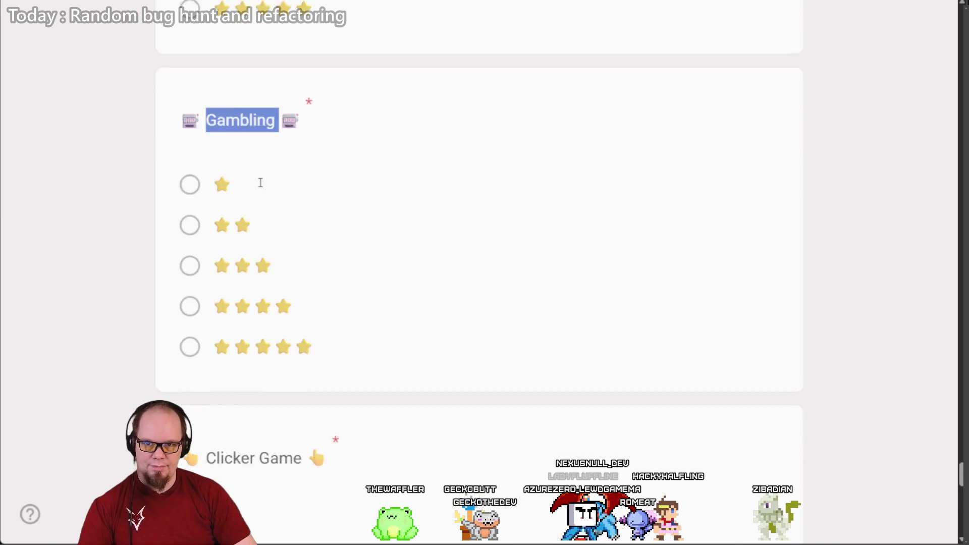
triple_click(233, 228)
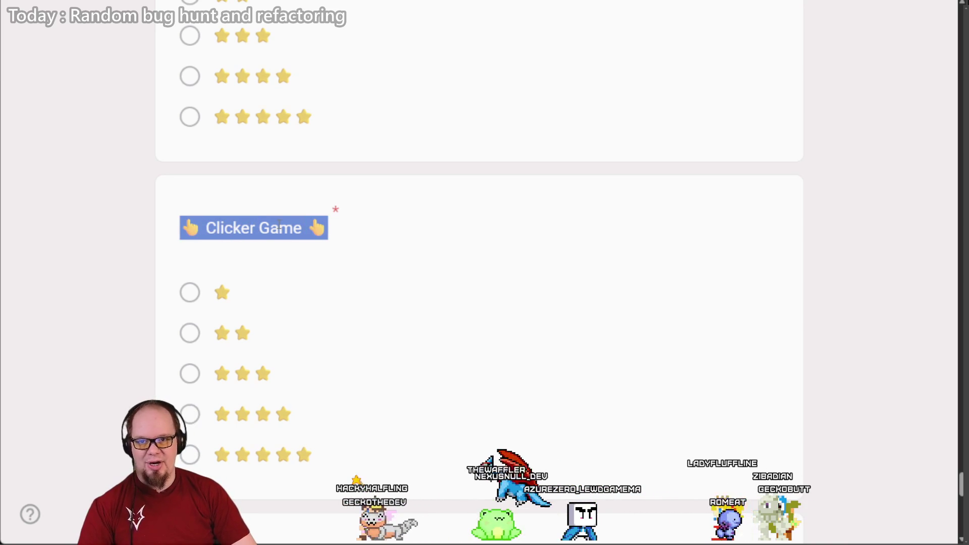
triple_click(280, 228)
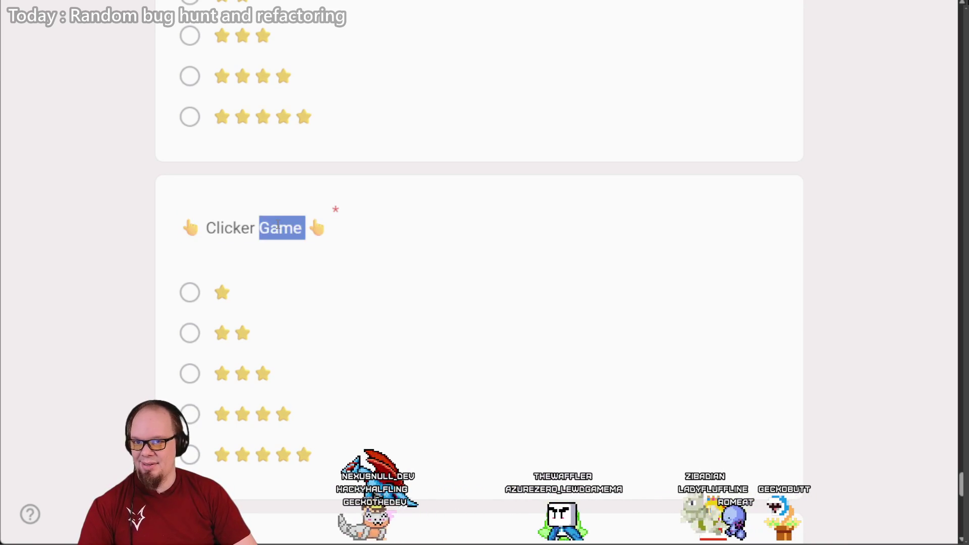
left_click(310, 249)
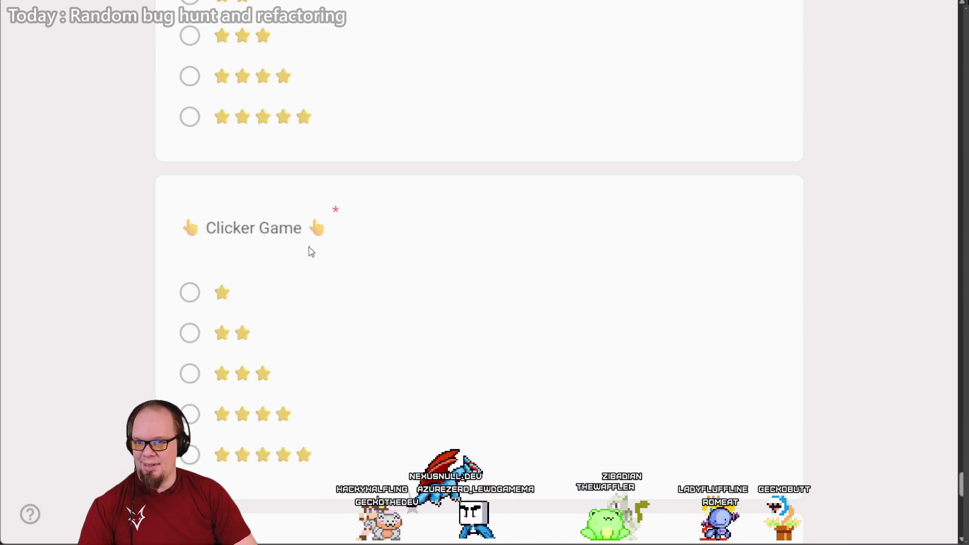
triple_click(256, 226)
triple_click(236, 227)
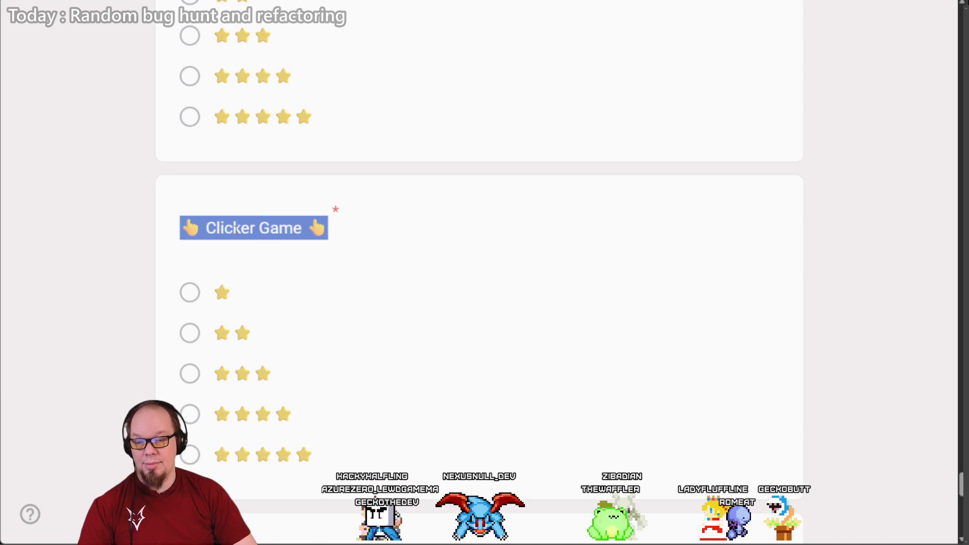
triple_click(237, 227)
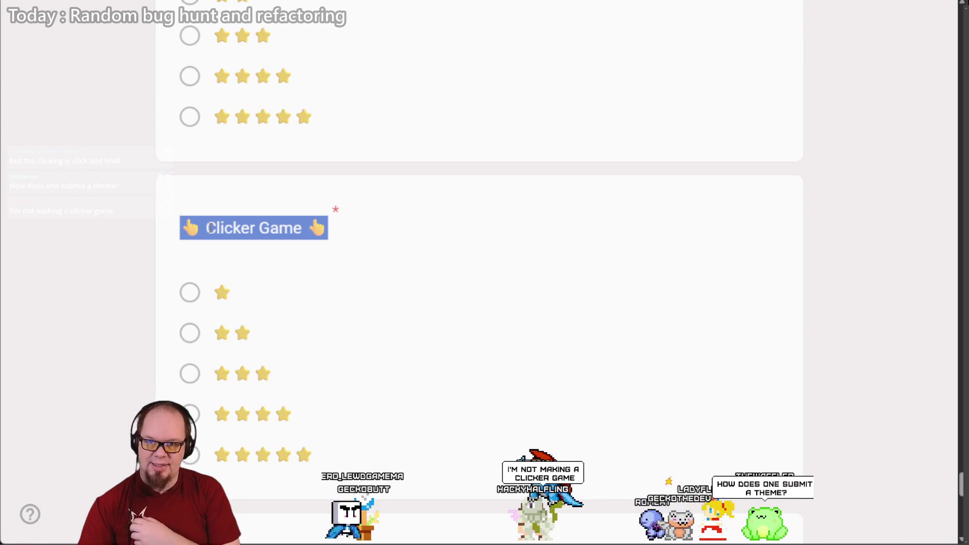
Step: Reselect the Clicker Game title, then select the Gacha title and open an incognito search window
left_click(209, 228)
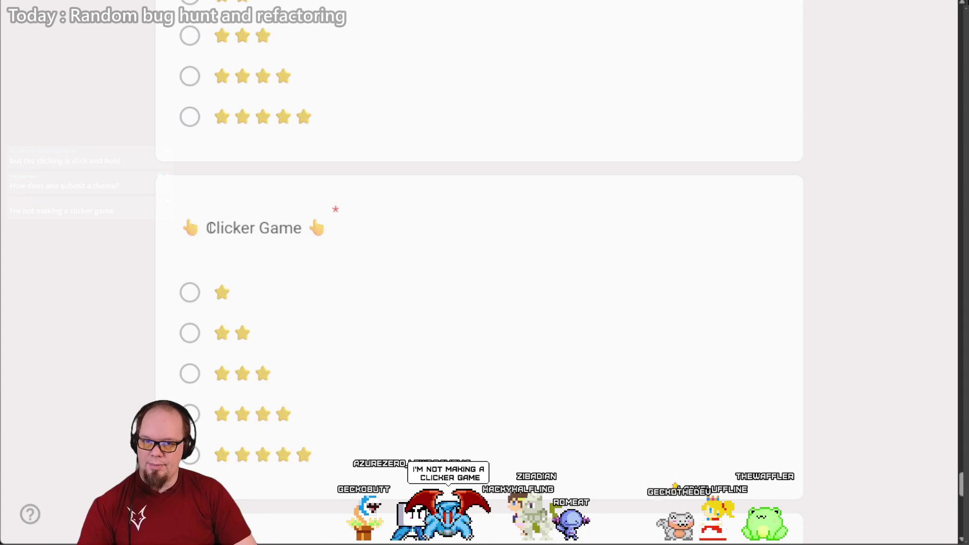
triple_click(209, 228)
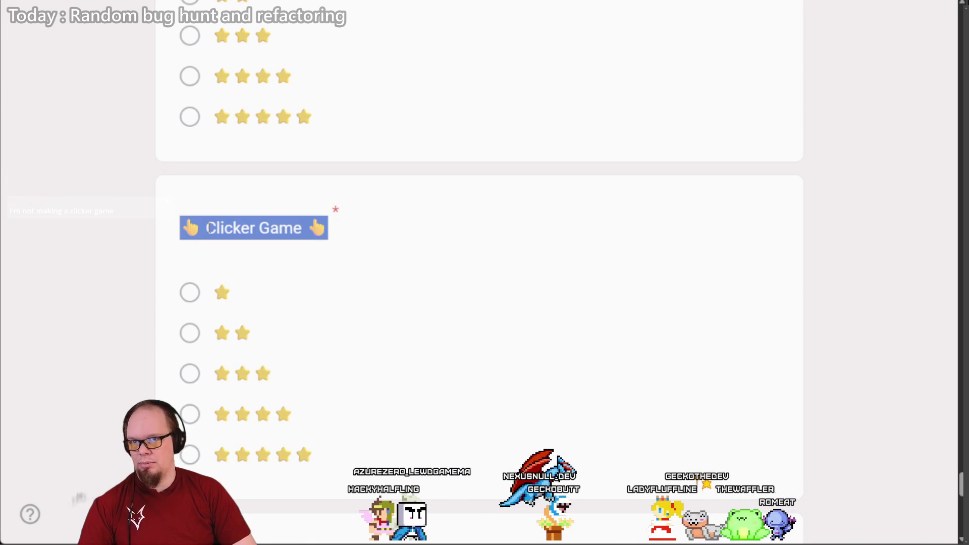
left_click(209, 228)
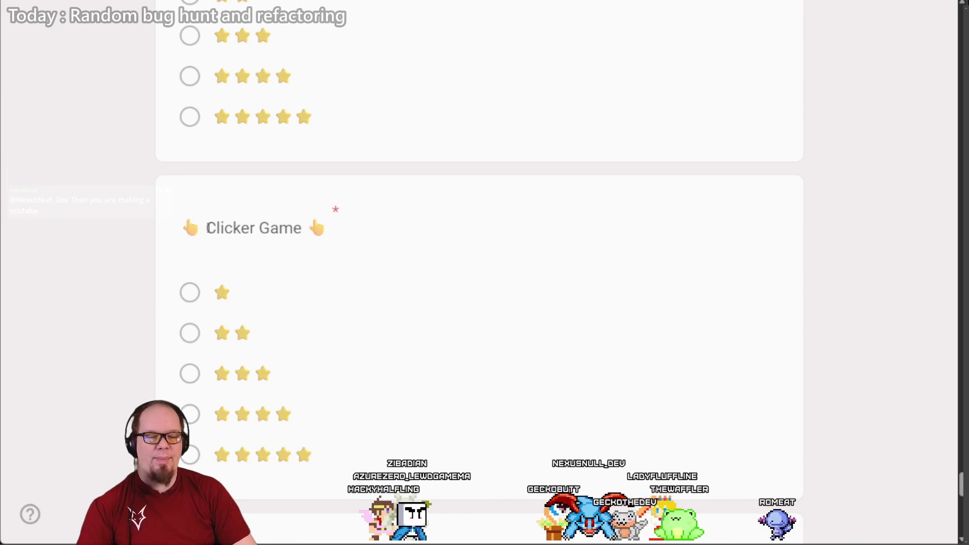
triple_click(209, 228)
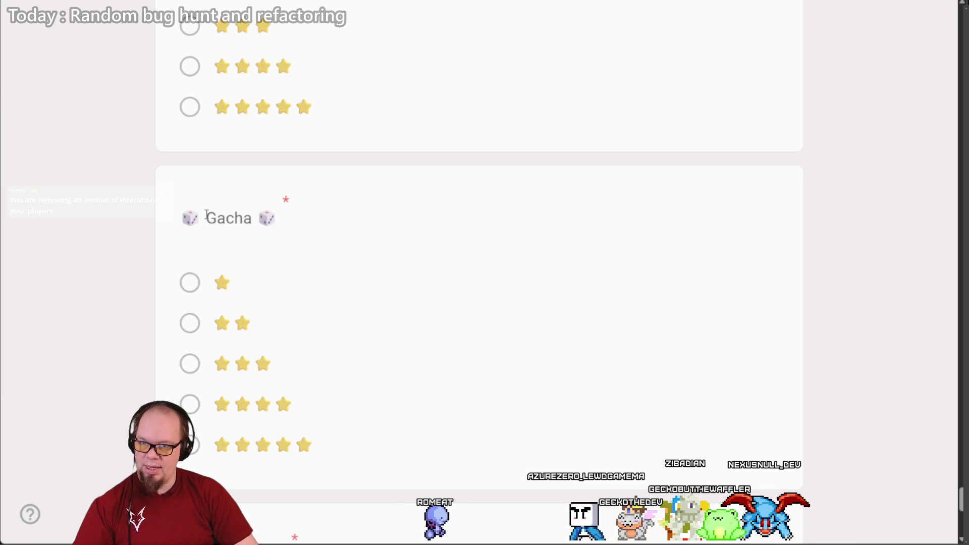
triple_click(209, 218)
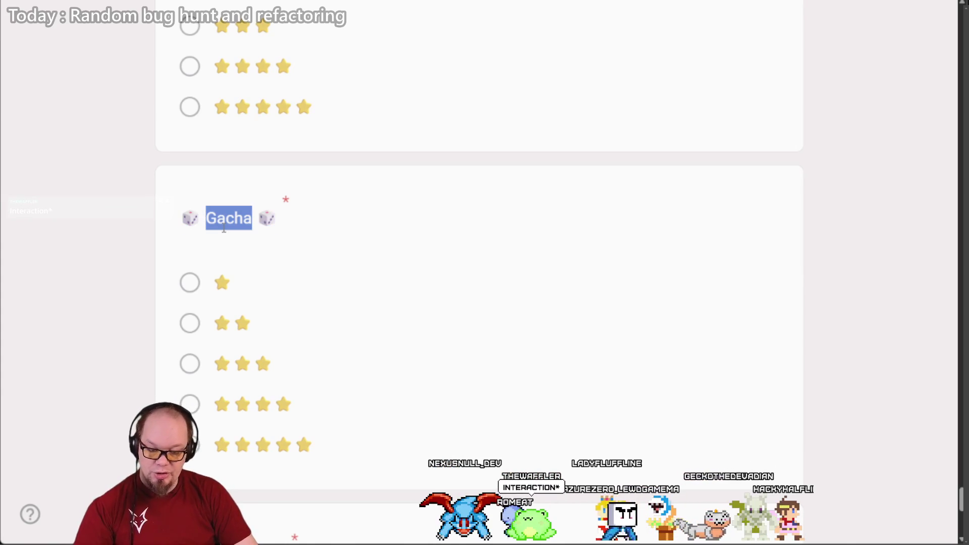
key("ctrl+shift+n")
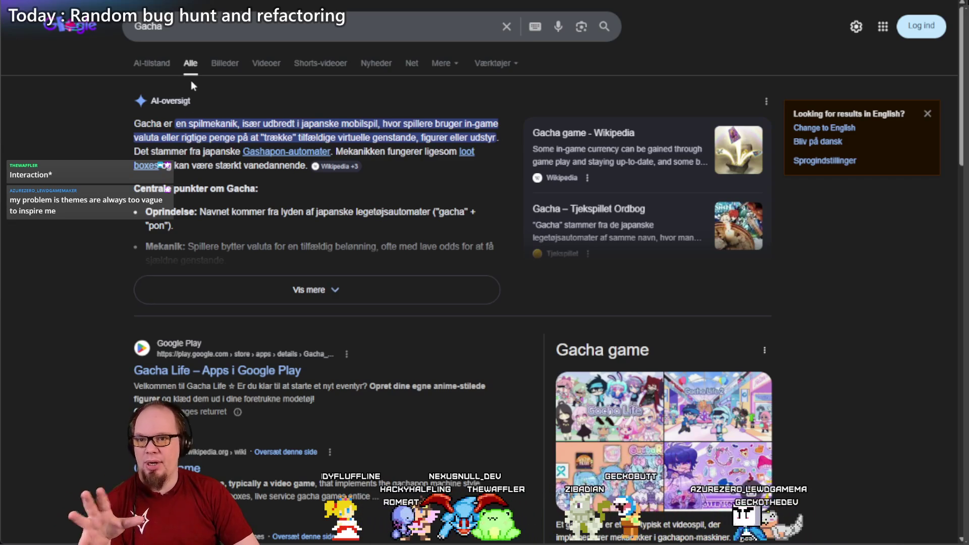
Step: Browse the Google image results for Gacha
left_click(220, 64)
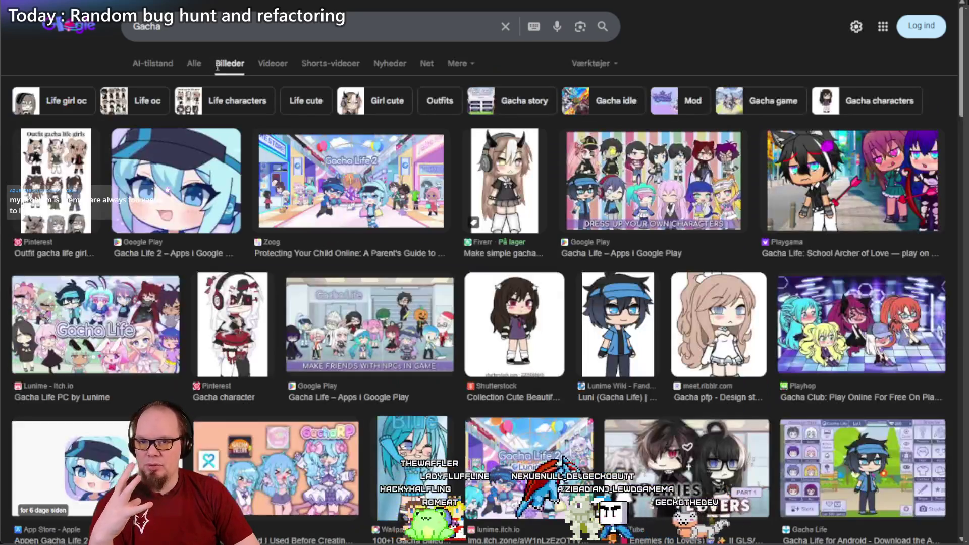
left_click(191, 64)
left_click(229, 63)
scroll(243, 172, "down", 7)
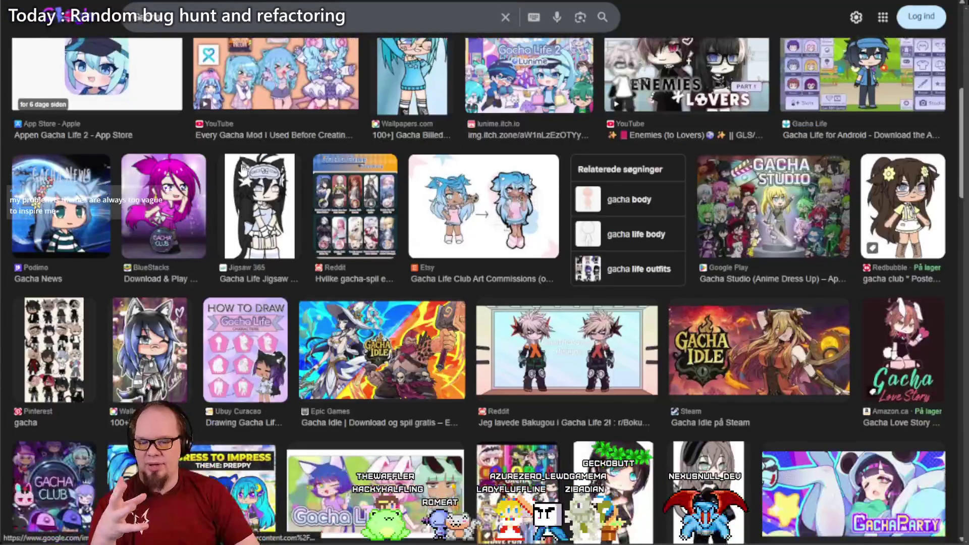
scroll(243, 166, "down", 7)
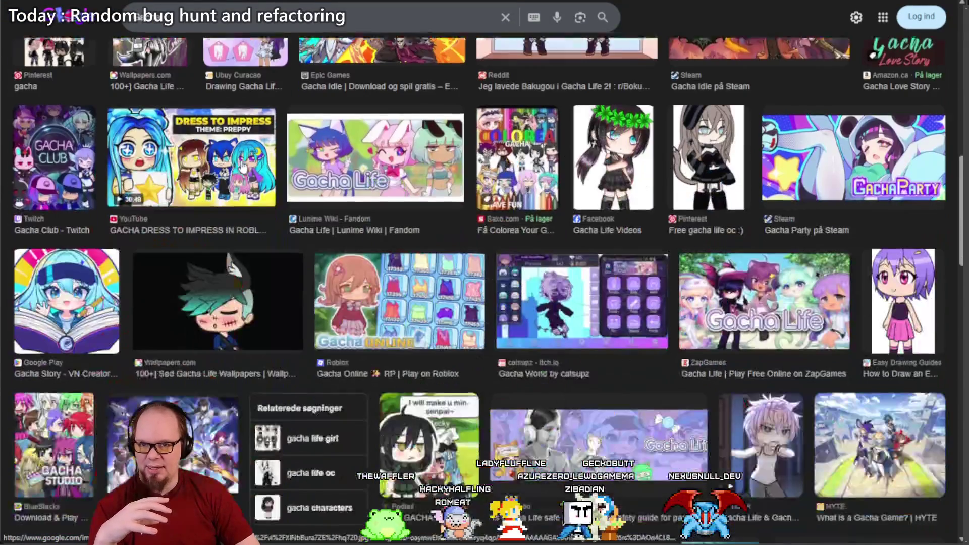
scroll(462, 192, "up", 13)
scroll(462, 192, "up", 2)
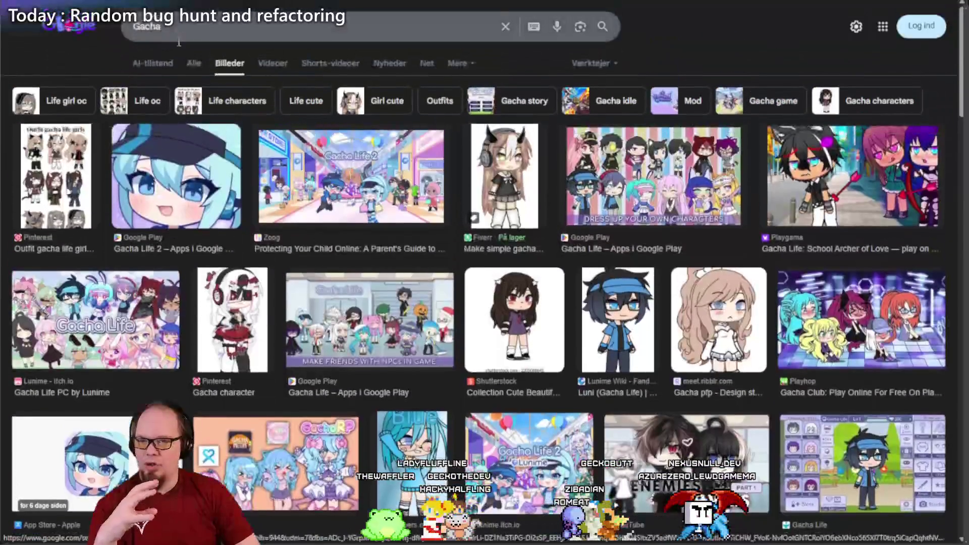
Step: Expand and read the Gacha AI overview in all results, then close the search tab
left_click(185, 65)
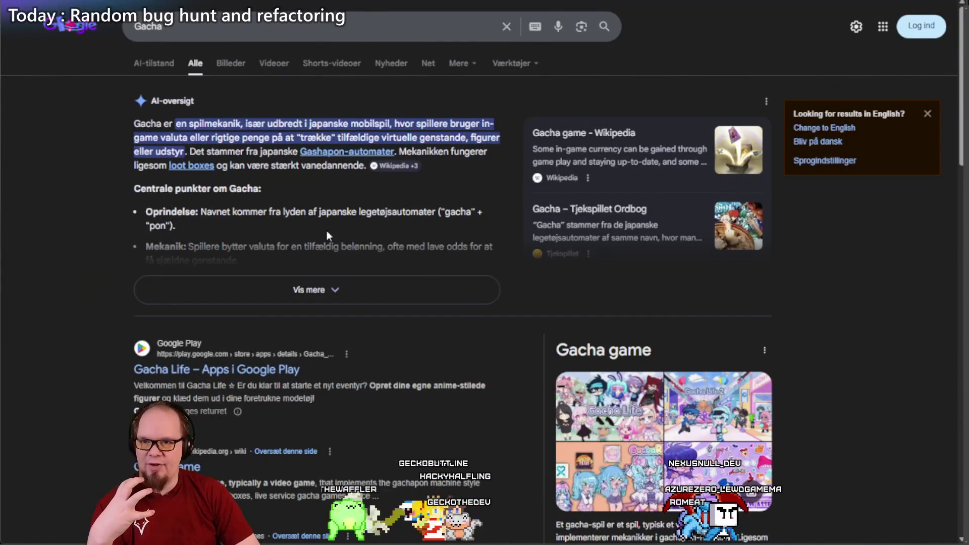
left_click(318, 291)
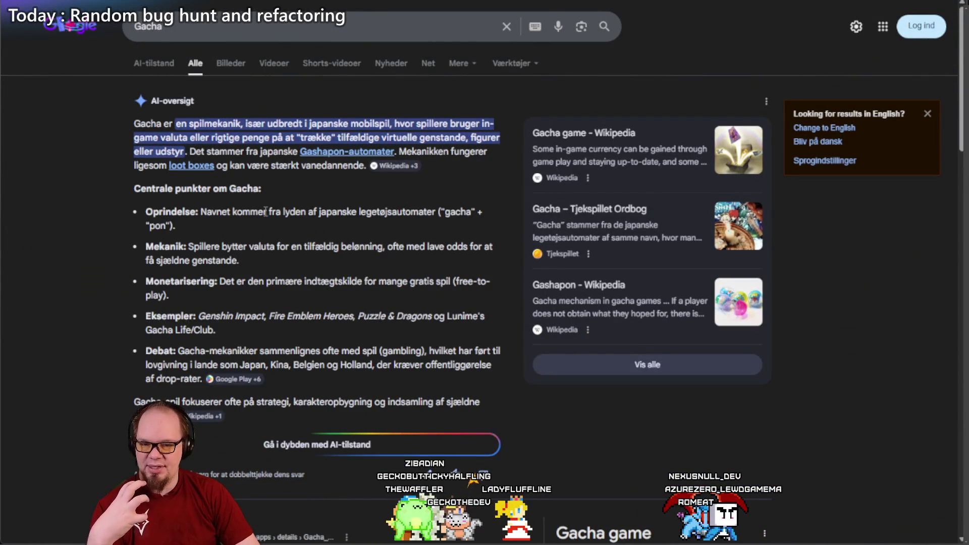
scroll(263, 212, "down", 6)
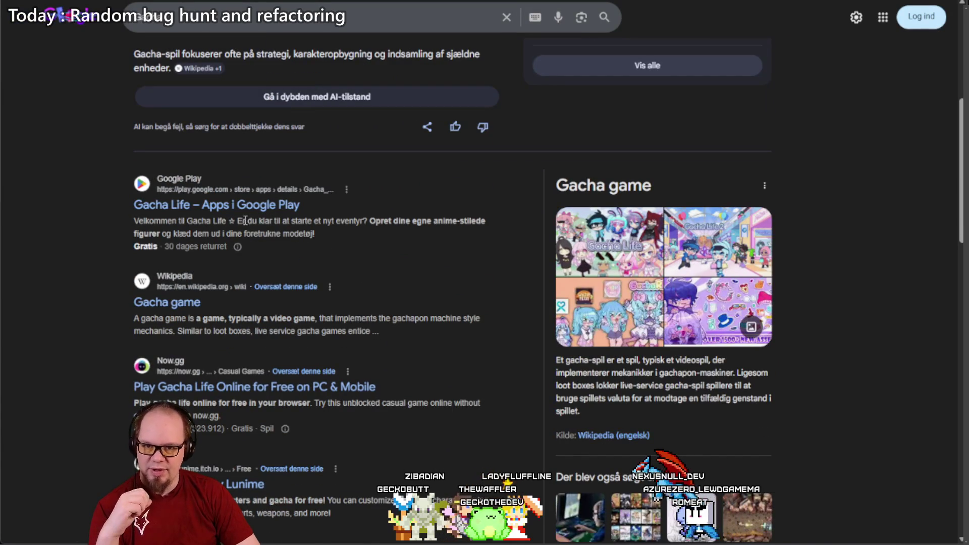
scroll(244, 220, "down", 7)
scroll(242, 219, "up", 13)
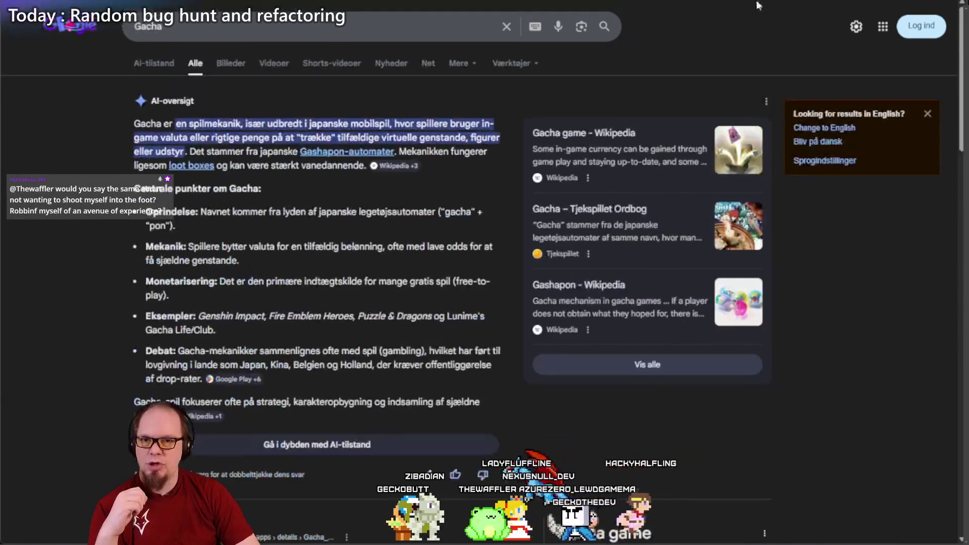
key("ctrl+w")
Step: Review the Clicker Game and Gacha question titles by selecting them
scroll(241, 212, "up", 5)
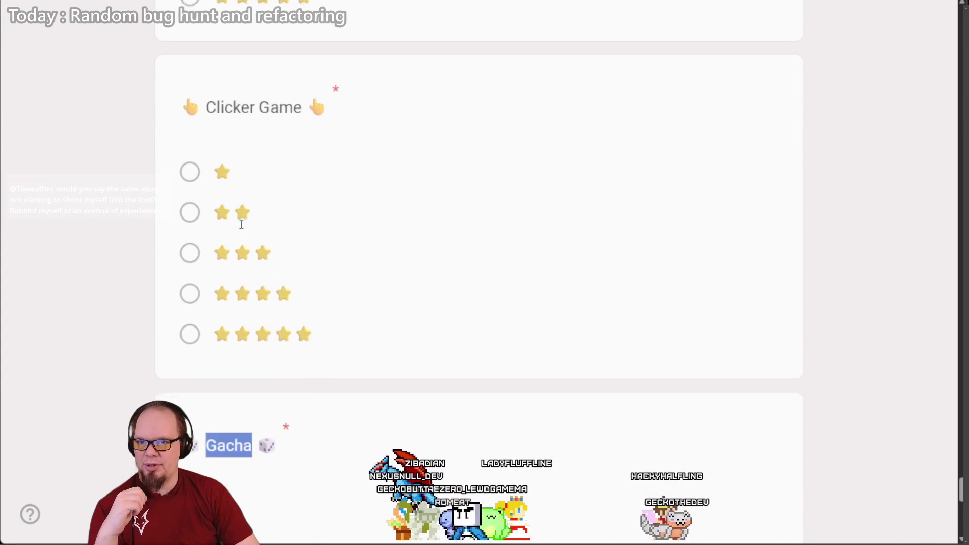
triple_click(237, 112)
triple_click(207, 438)
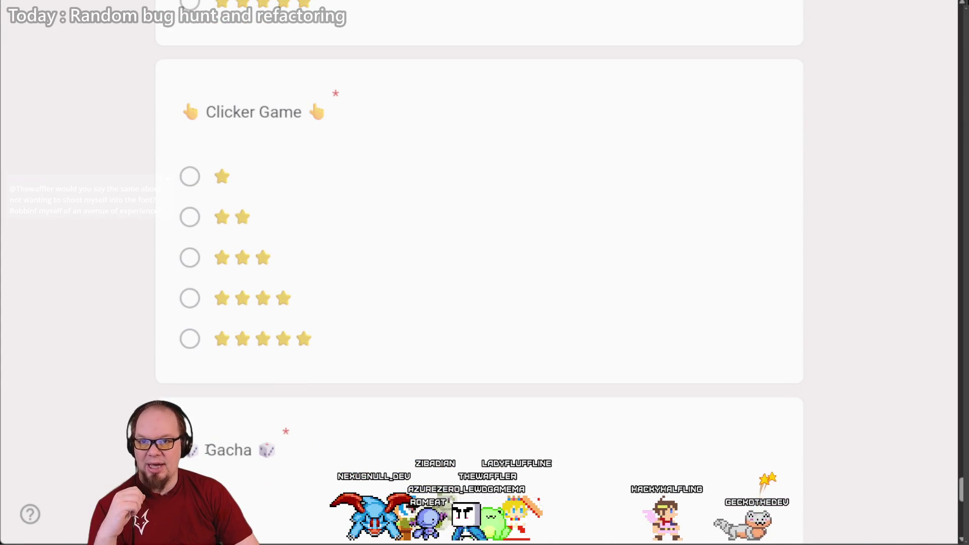
left_click(221, 455)
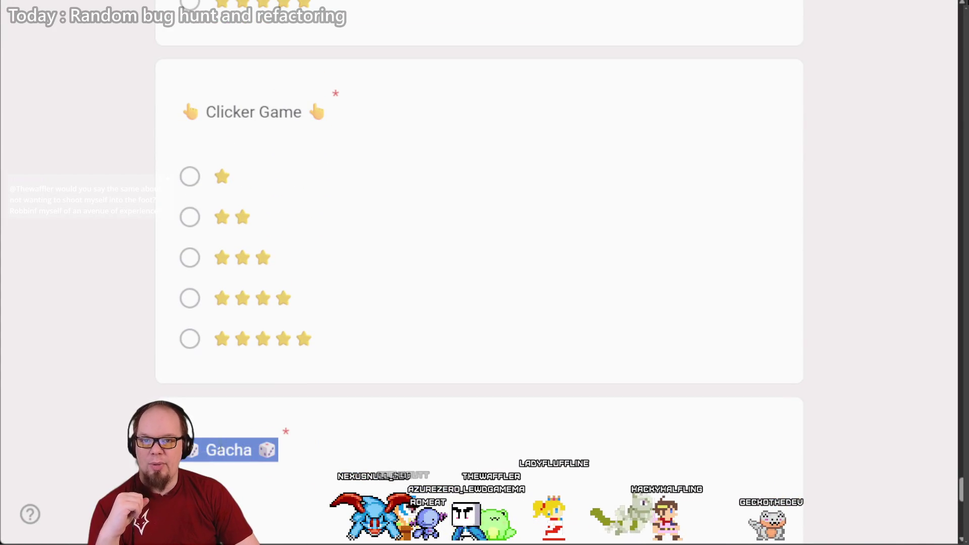
scroll(218, 403, "down", 5)
scroll(231, 187, "up", 7)
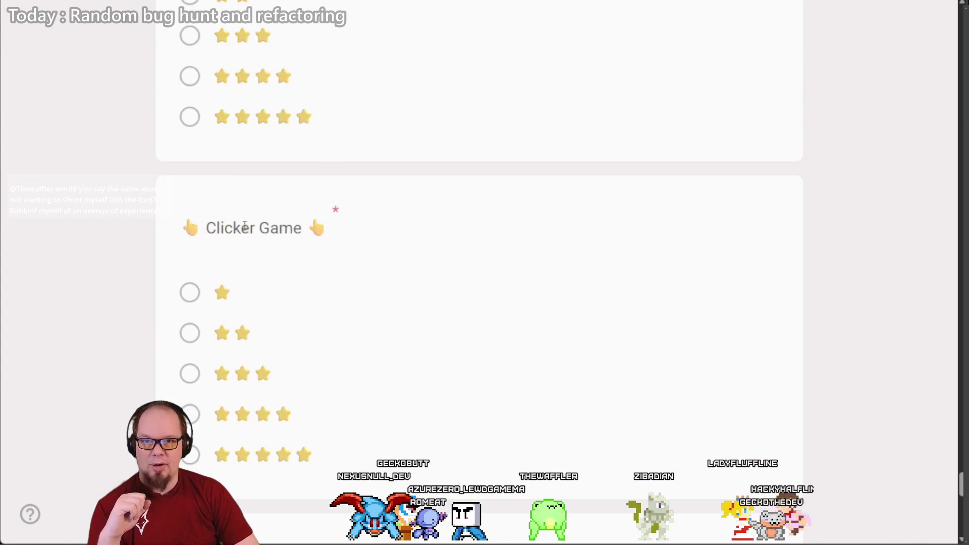
triple_click(239, 236)
scroll(139, 273, "down", 6)
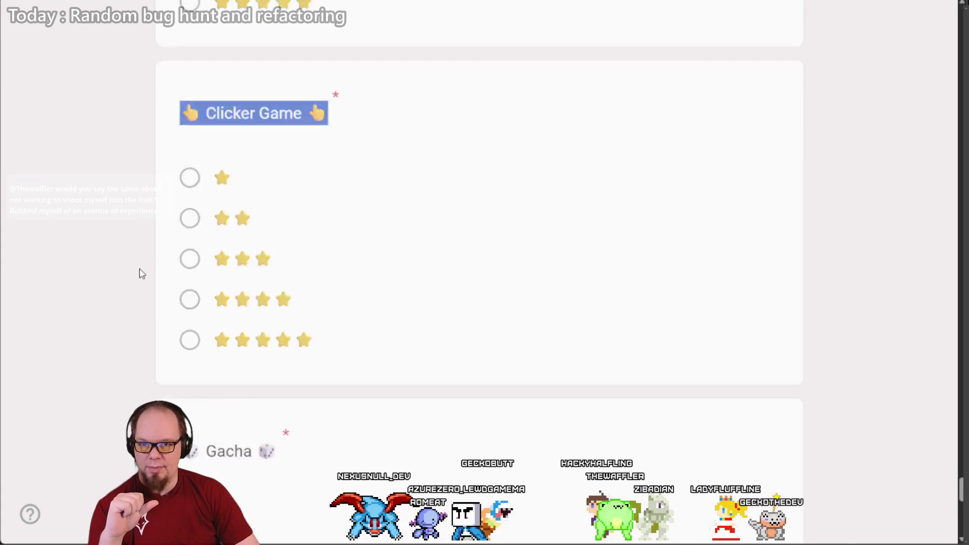
scroll(151, 281, "up", 5)
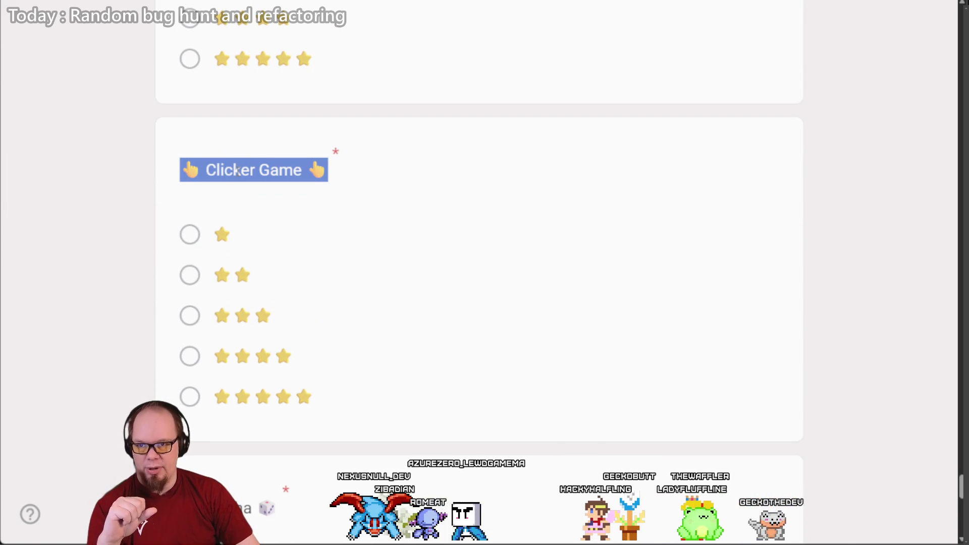
scroll(135, 264, "down", 8)
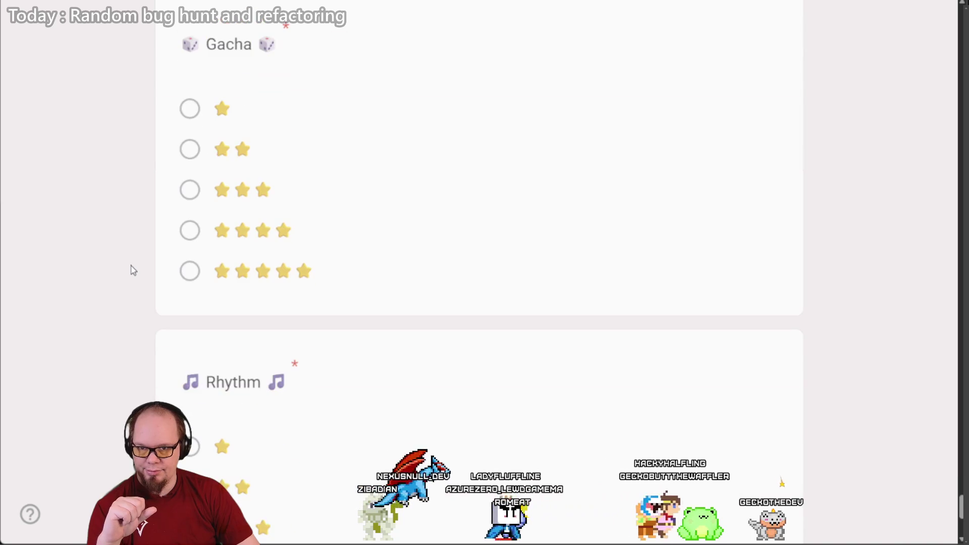
scroll(139, 265, "up", 2)
Step: Select the Gacha and Rhythm titles and scroll to the end of page 1
left_click_drag(181, 160, 224, 191)
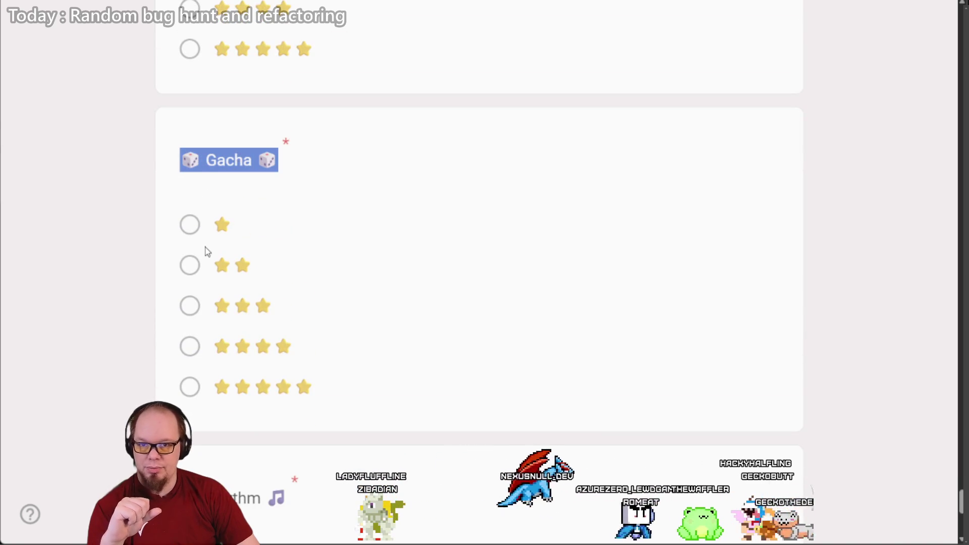
scroll(107, 253, "down", 5)
double_click(223, 209)
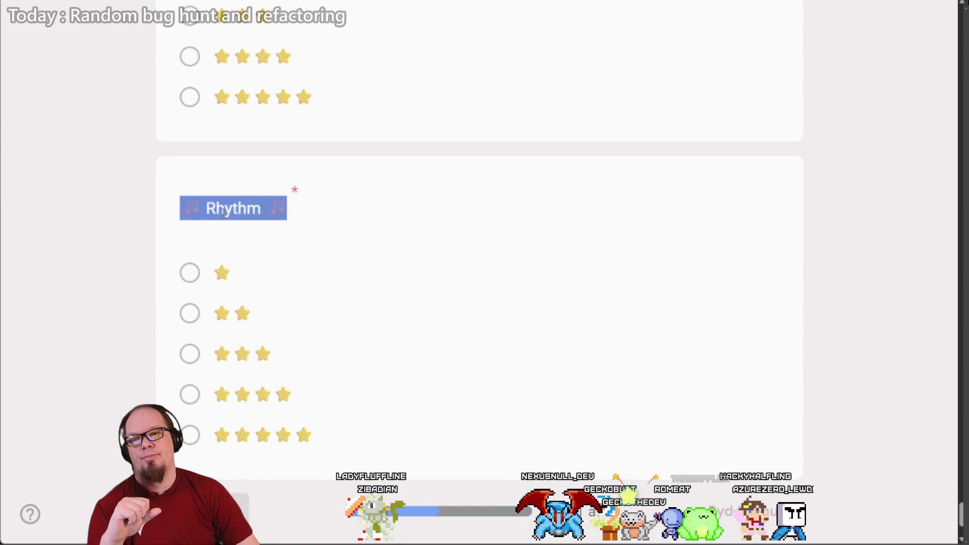
double_click(233, 204)
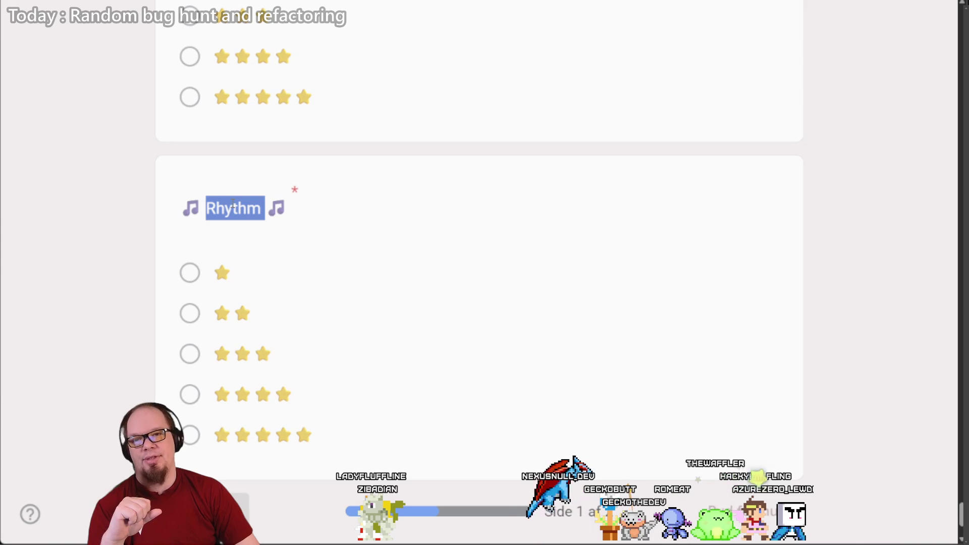
left_click_drag(201, 209, 267, 209)
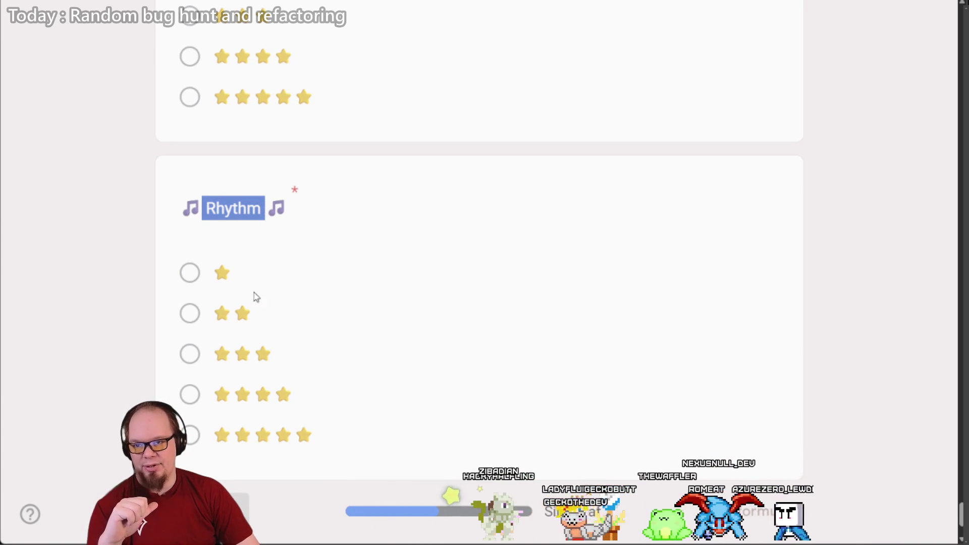
scroll(268, 480, "down", 3)
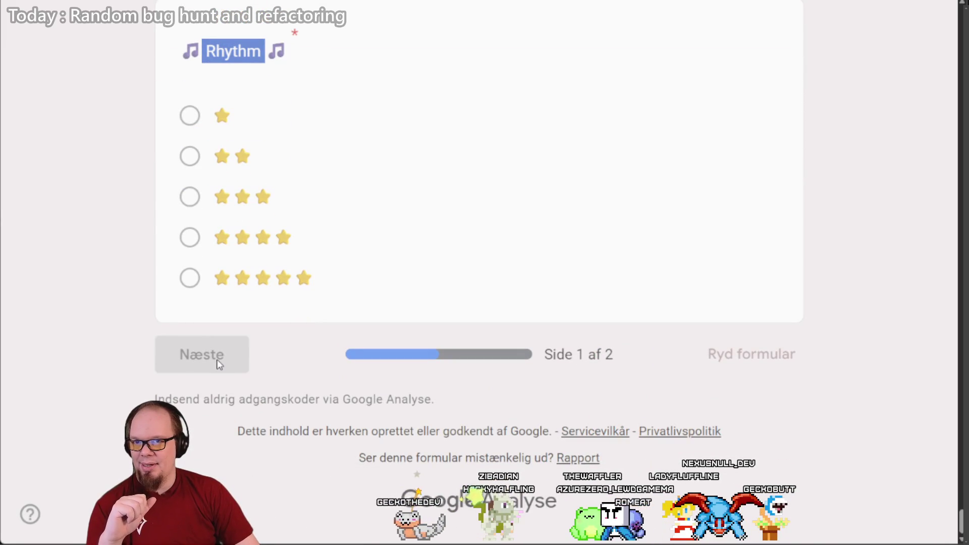
left_click(187, 123)
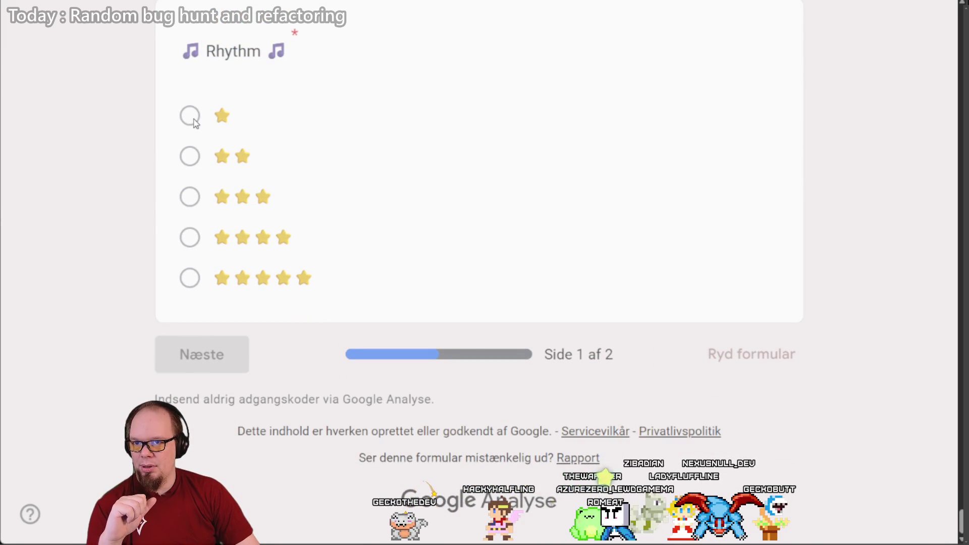
scroll(208, 342, "up", 2)
scroll(210, 343, "down", 2)
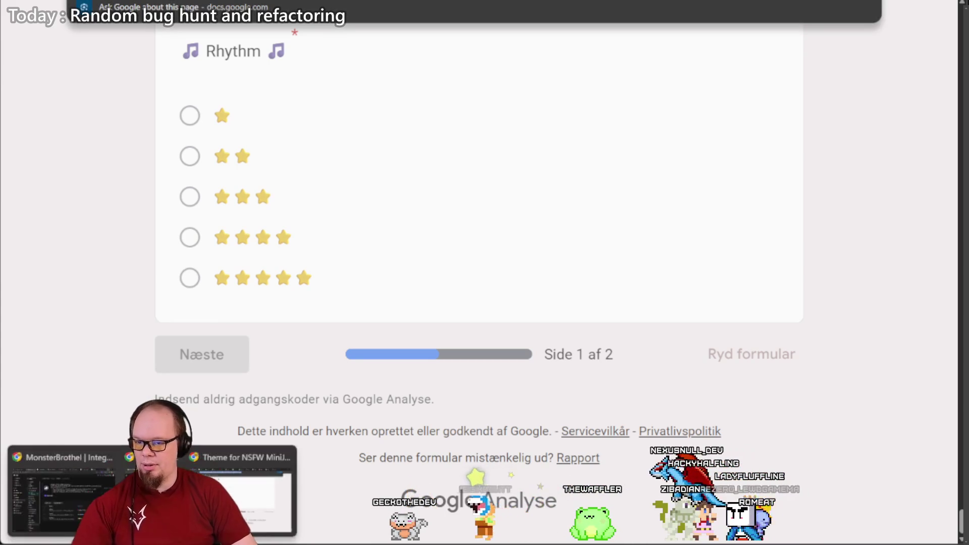
right_click(71, 542)
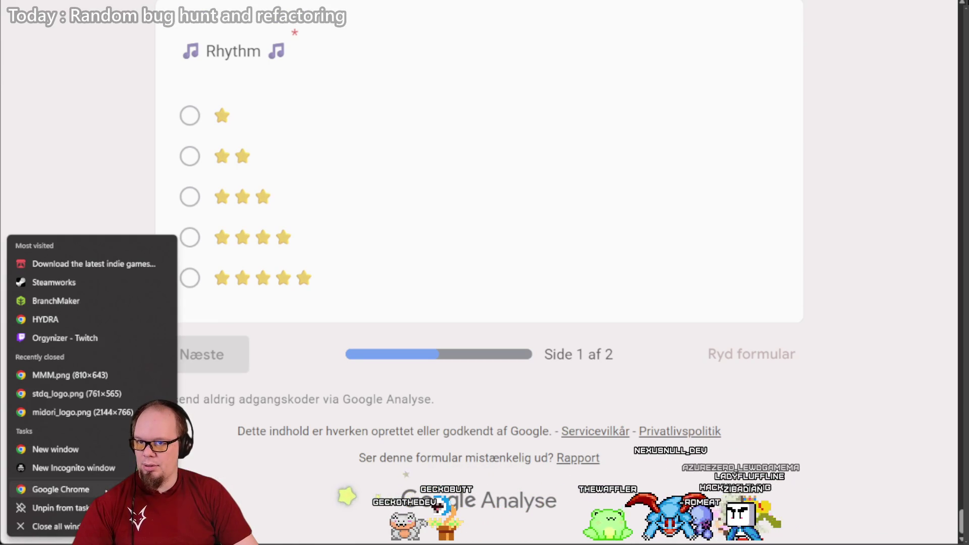
left_click(117, 452)
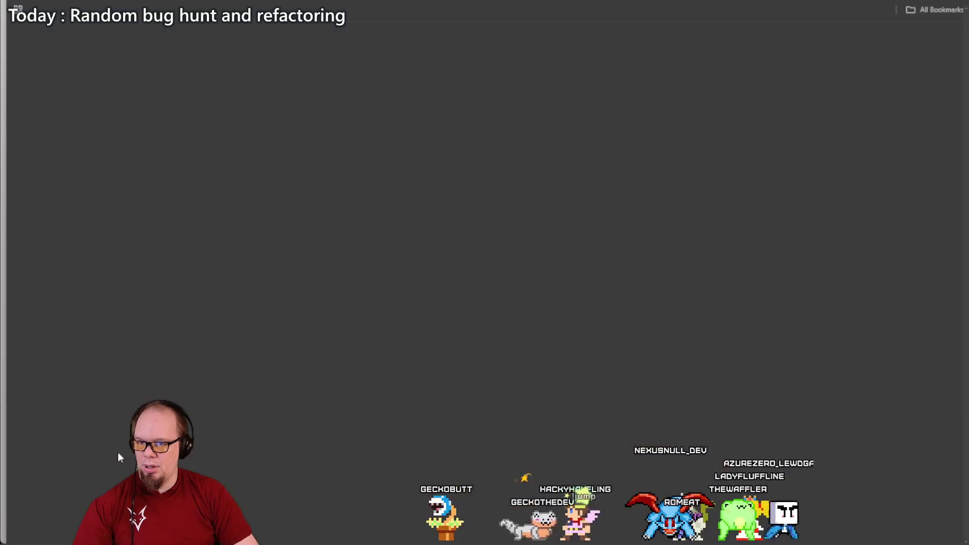
left_click(952, 41)
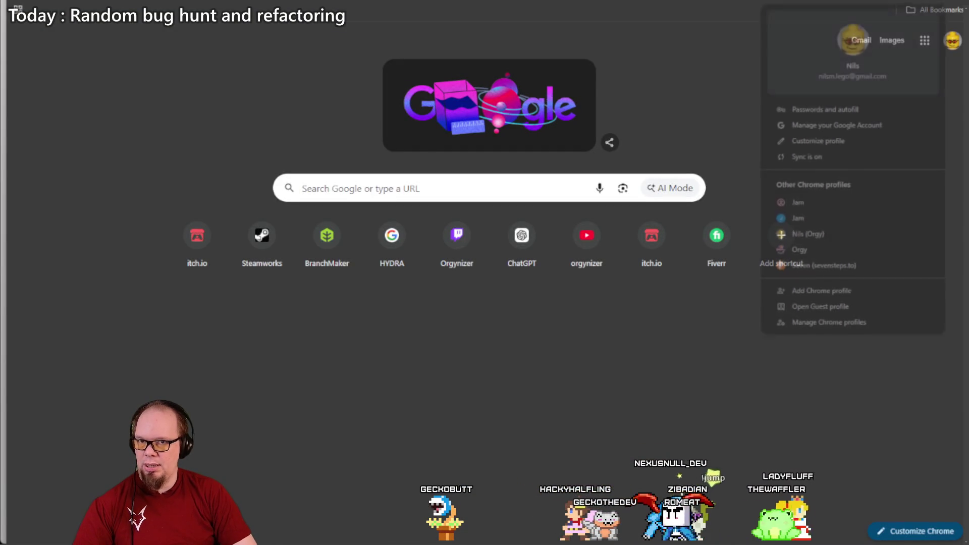
left_click(817, 204)
key("ctrl+v")
key("Return")
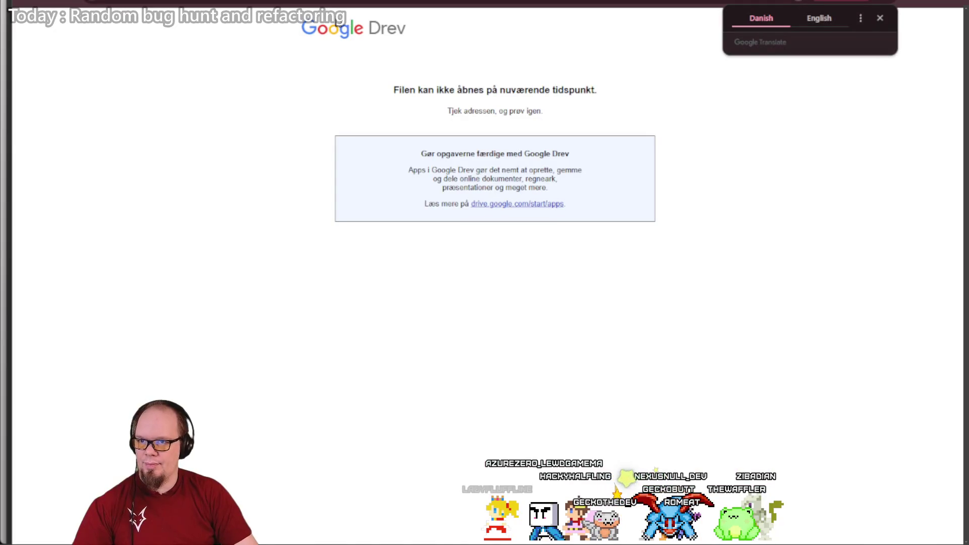
left_click(779, 7)
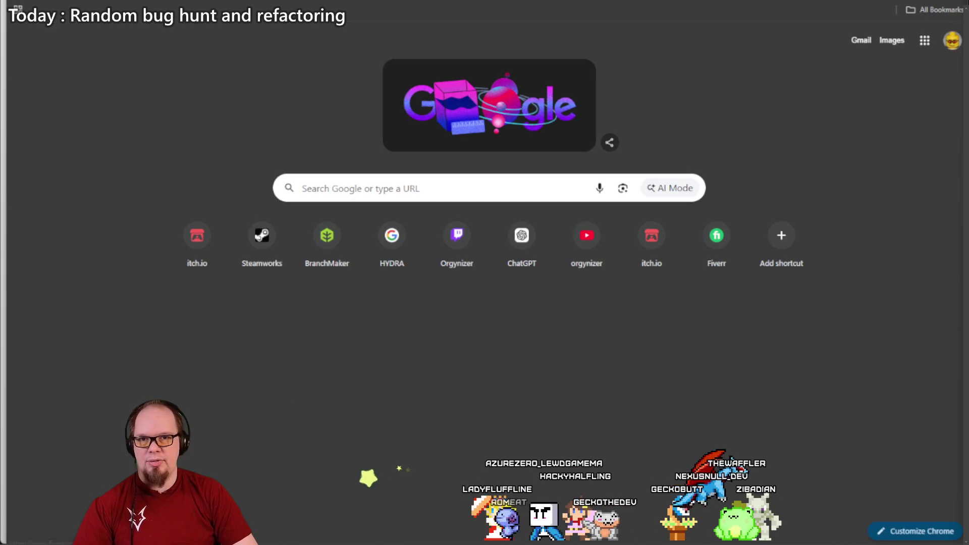
key("alt+Tab")
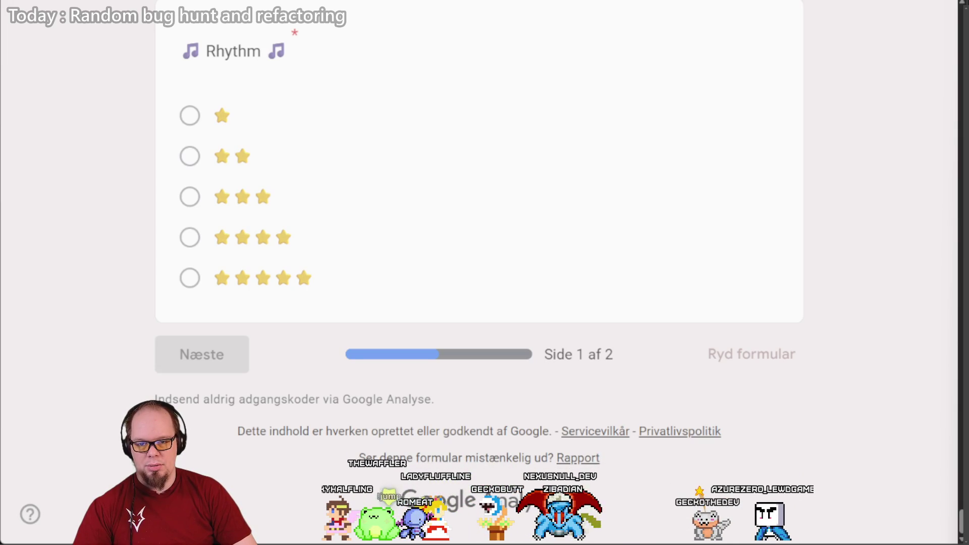
Step: Open the pasted forms.gle link under the first Jam profile and proceed to sign in
right_click(76, 543)
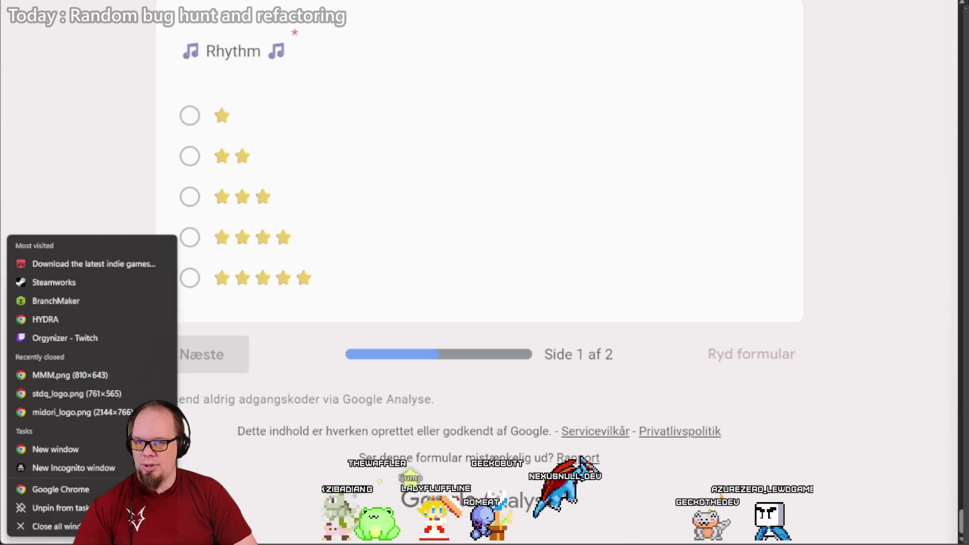
left_click(43, 487)
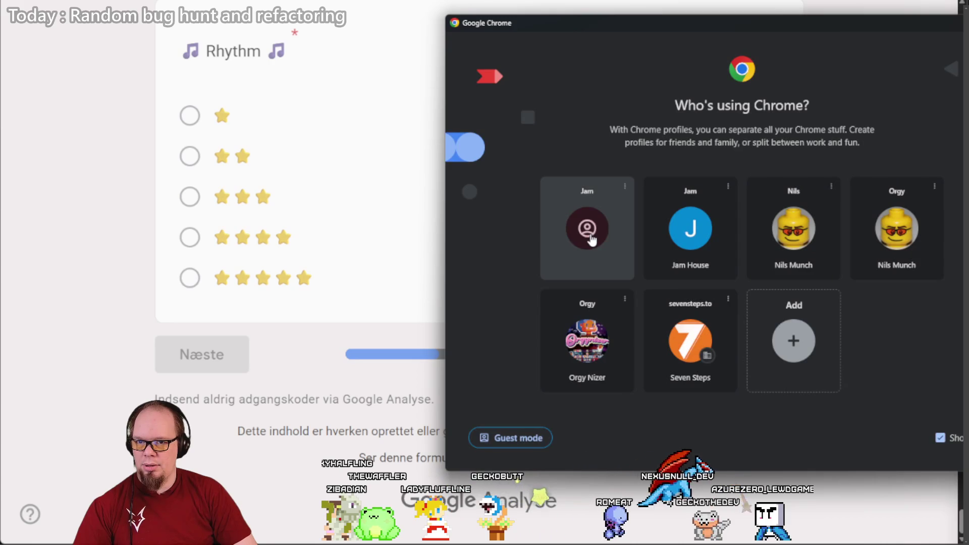
left_click(588, 237)
key("ctrl+v")
key("Return")
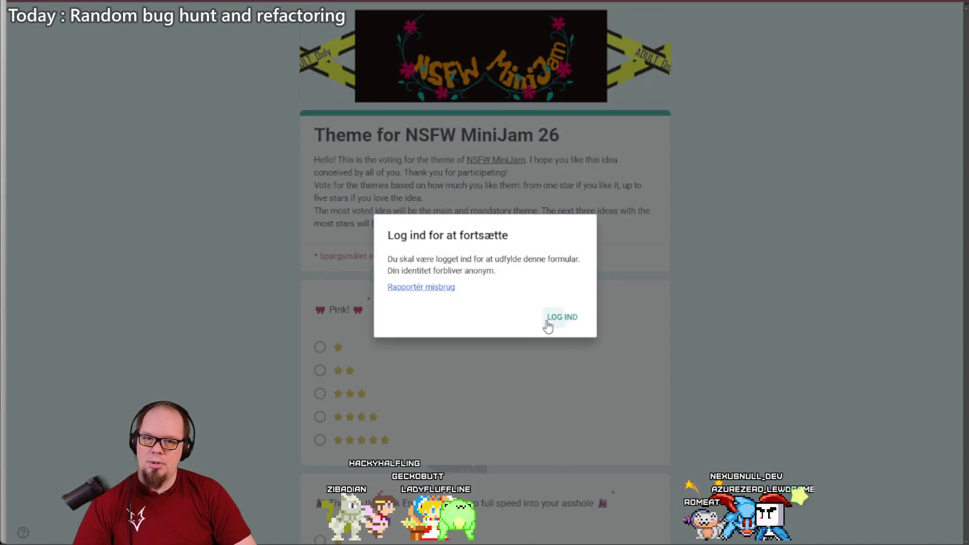
left_click(547, 323)
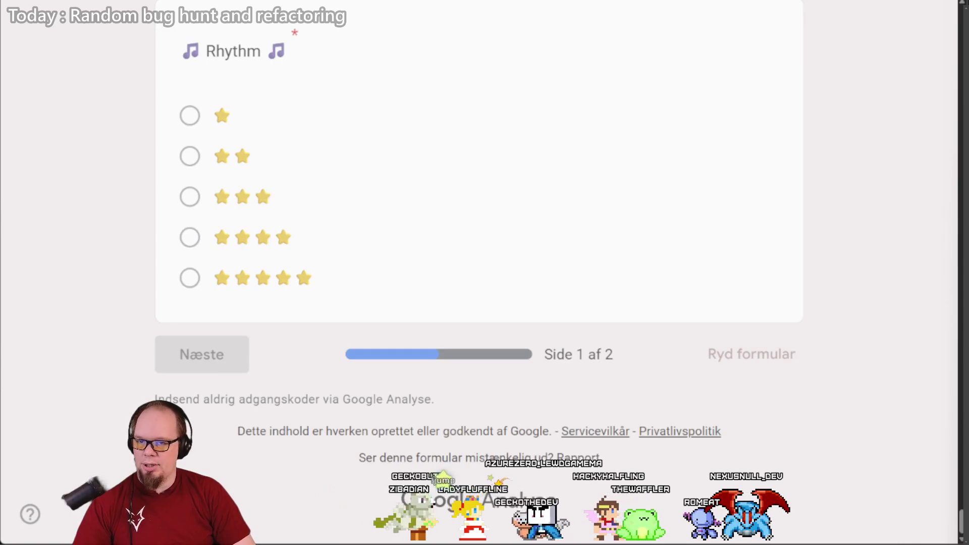
Step: Open a window under the second Jam profile and sign in with the jam's Google account
mouse_move(208, 544)
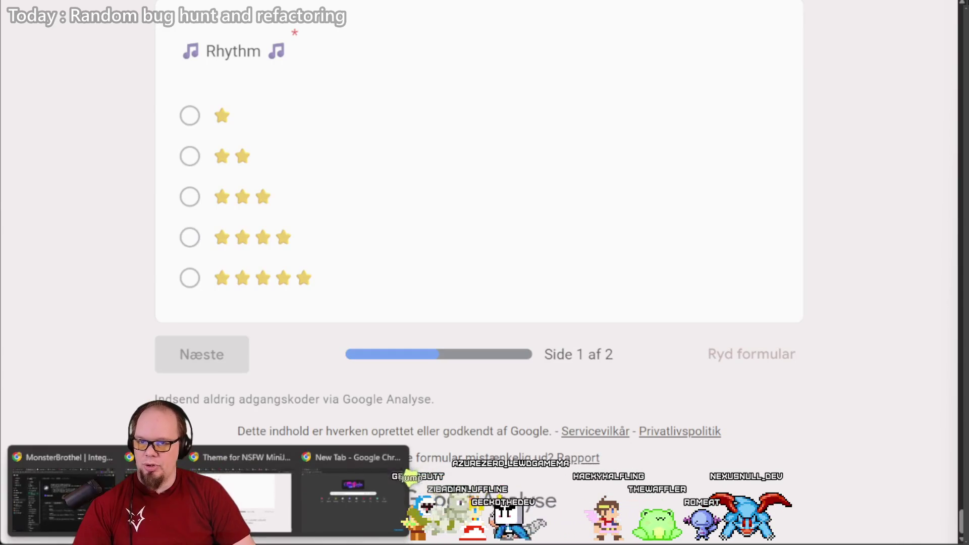
right_click(91, 543)
left_click(45, 489)
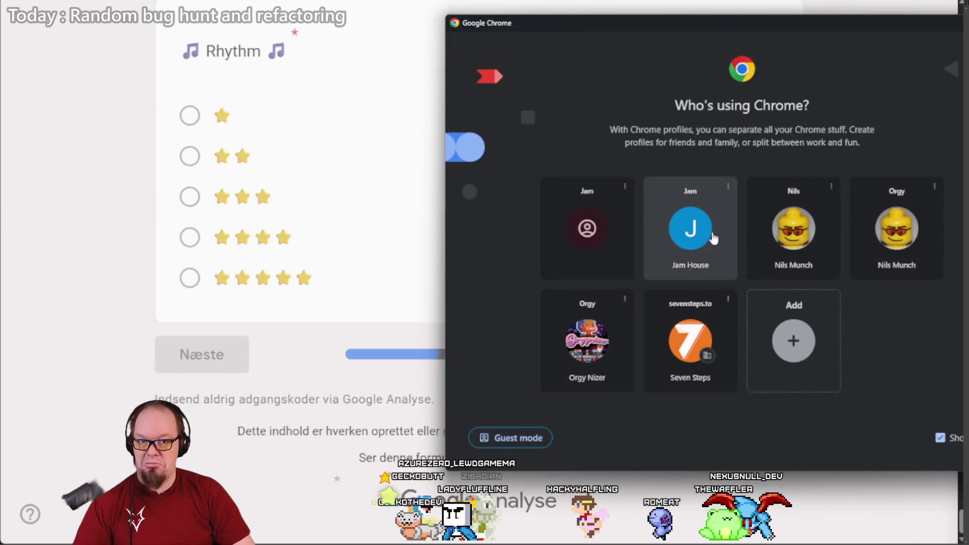
left_click(690, 230)
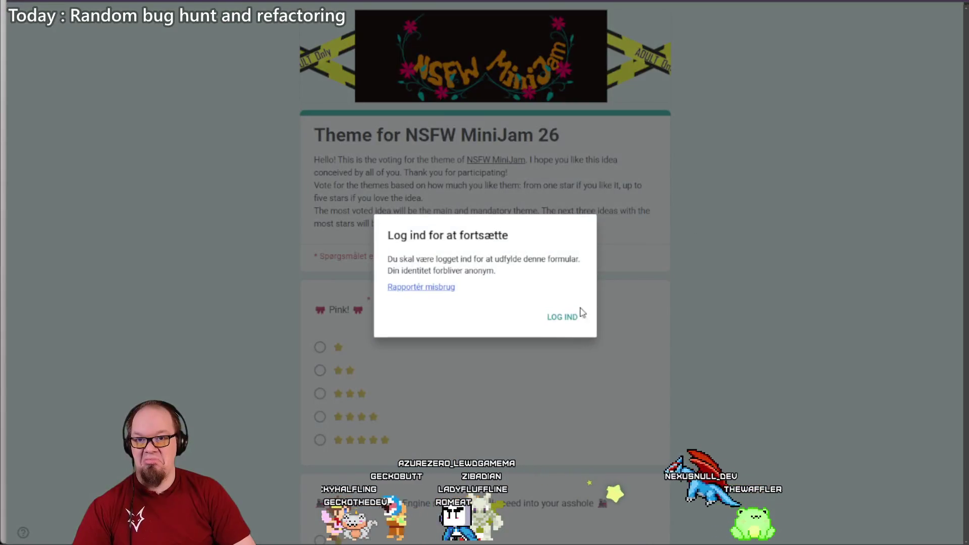
left_click(560, 314)
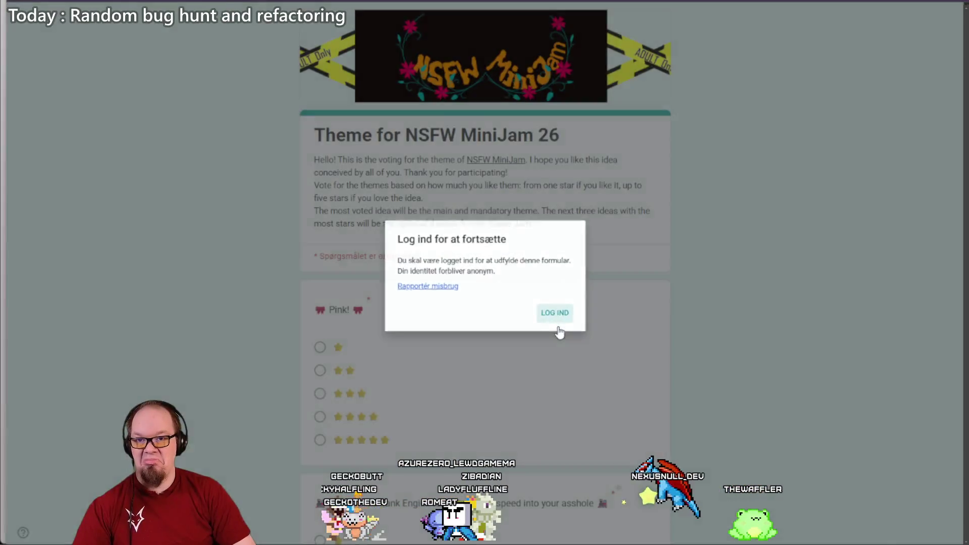
left_click(610, 237)
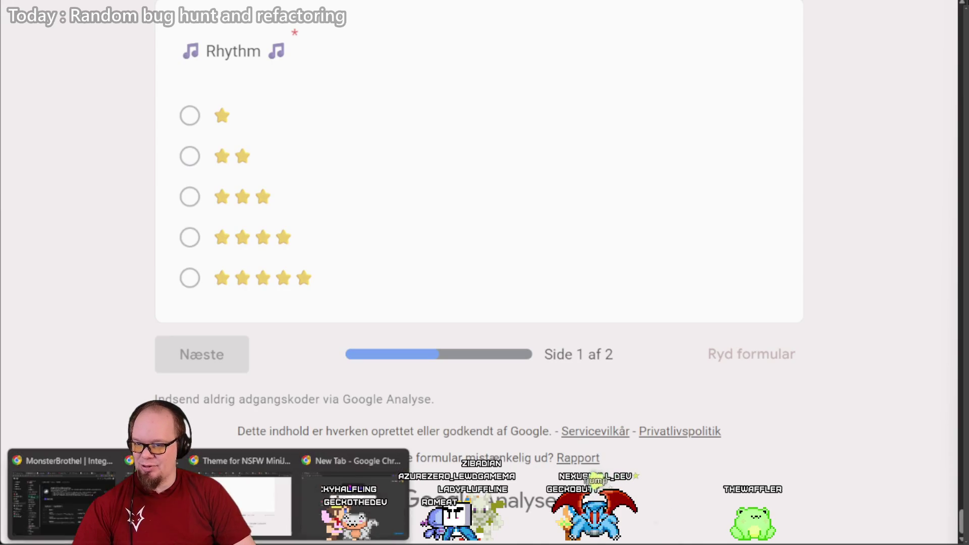
Step: Load the voting form's short link under the other profile and maximize that window
right_click(45, 540)
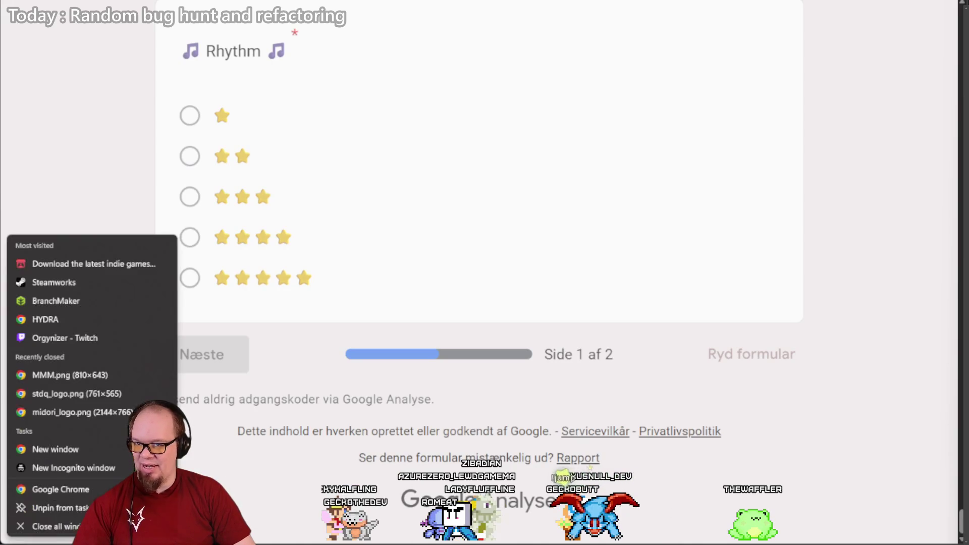
left_click(50, 489)
left_click(583, 341)
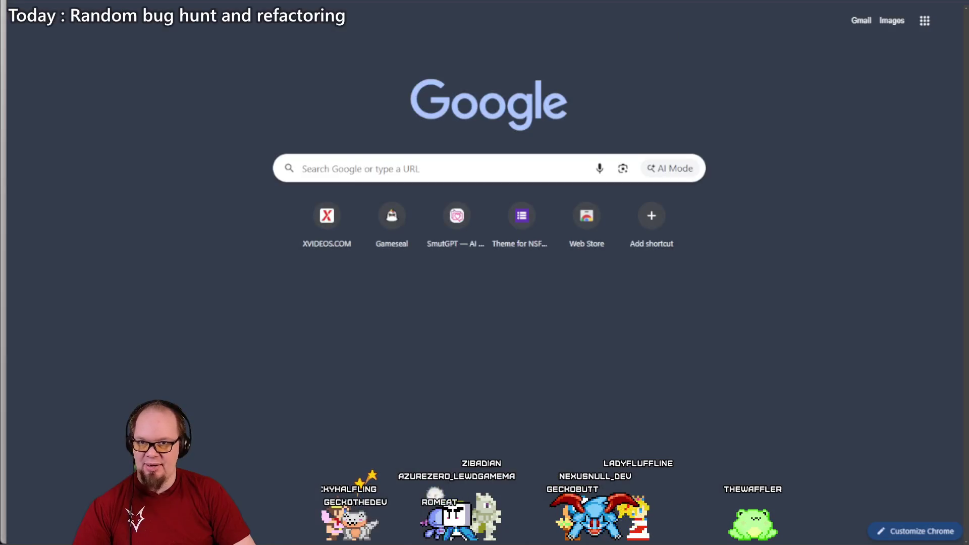
type("https://forms.gle/8TS7aZhA4DpDZvP38")
key("Return")
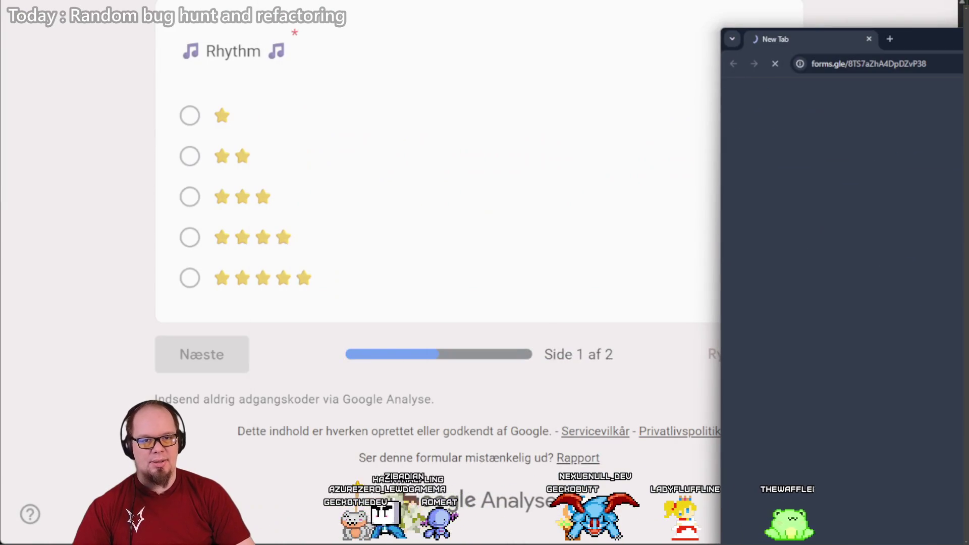
left_click_drag(934, 39, 638, 31)
double_click(638, 31)
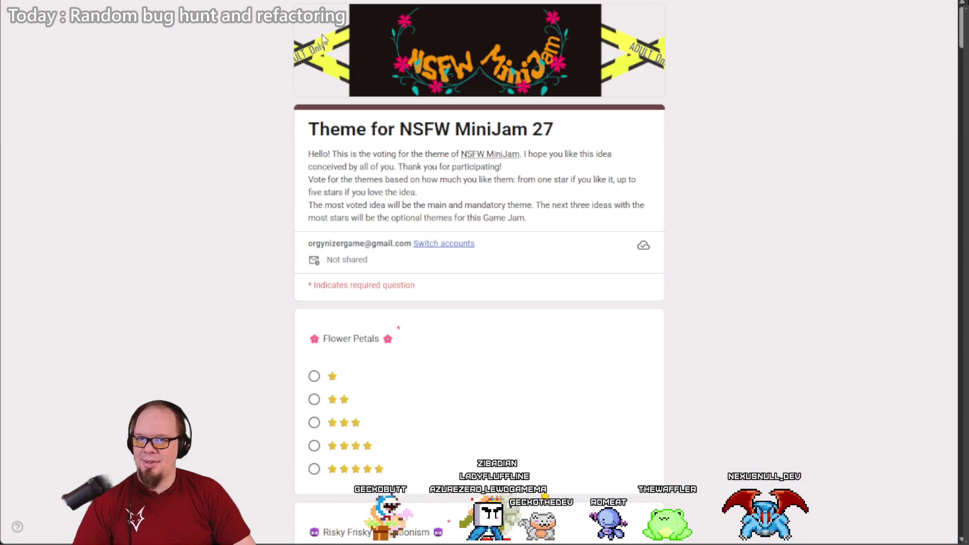
Step: Try to advance to the next page before rating the themes
scroll(280, 147, "down", 20)
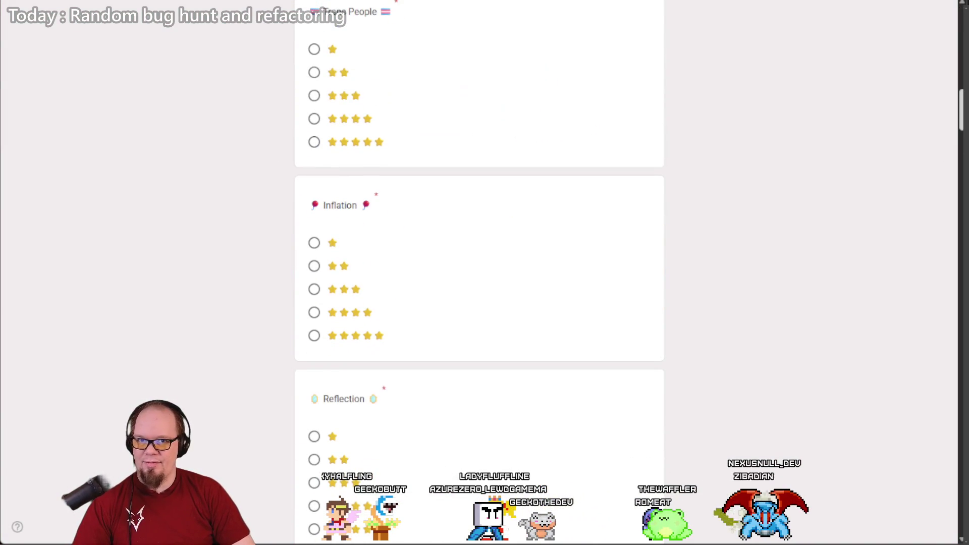
scroll(922, 531, "down", 20)
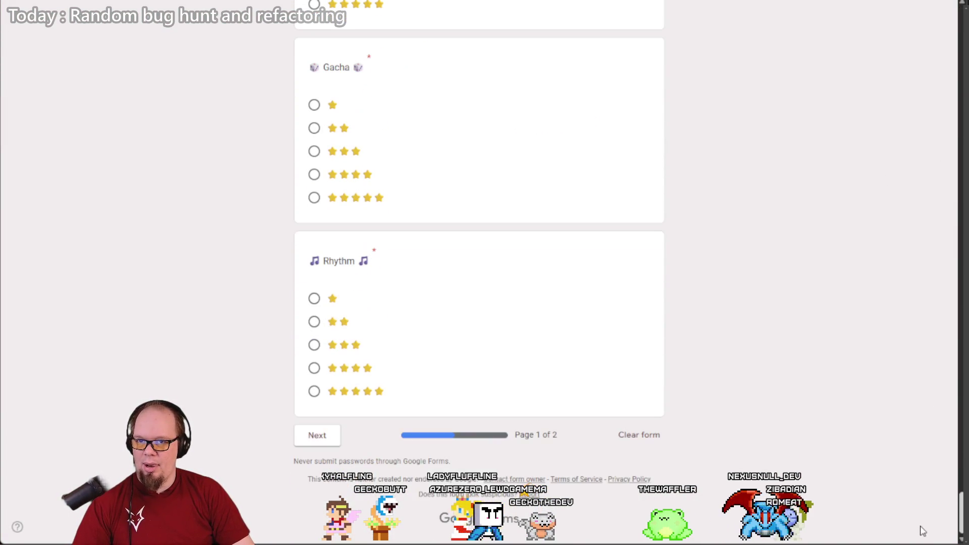
left_click(310, 433)
scroll(243, 231, "down", 10)
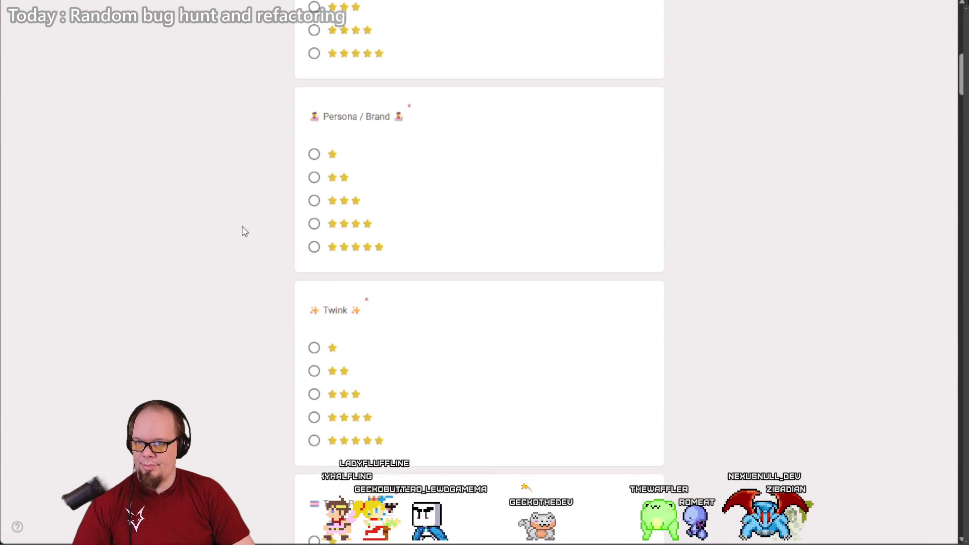
scroll(356, 273, "up", 10)
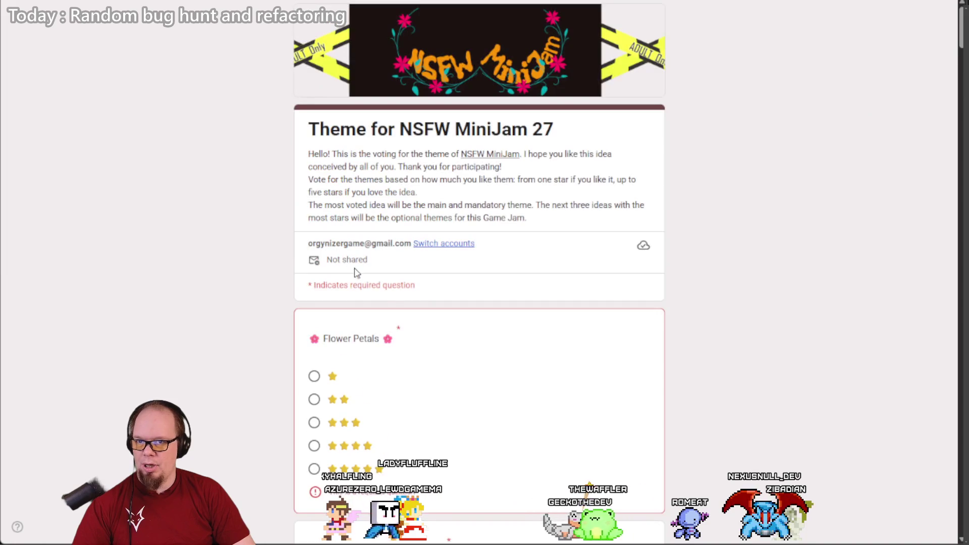
scroll(337, 338, "down", 5)
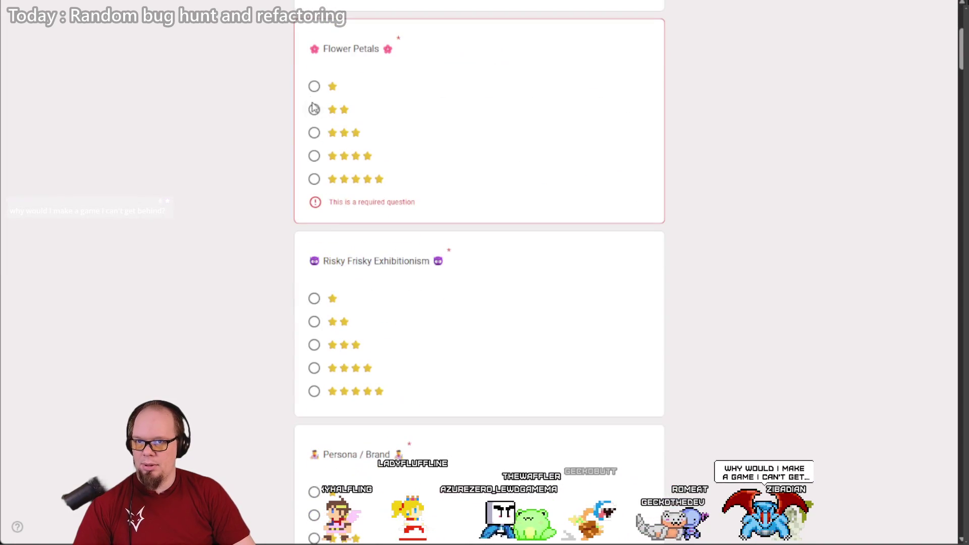
Step: Rate Flower Petals, Risky Frisky Exhibitionism, Persona / Brand, Trans People and Reflection one star, and Stylistic Armpit Hair two
left_click(314, 86)
left_click(315, 280)
scroll(323, 303, "down", 5)
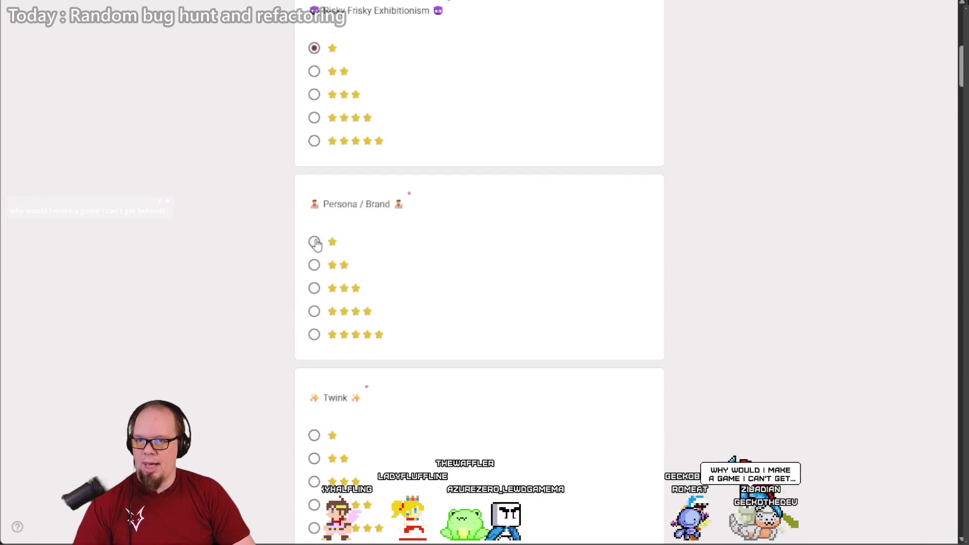
left_click(315, 241)
scroll(318, 237, "down", 8)
left_click(314, 223)
left_click(313, 99)
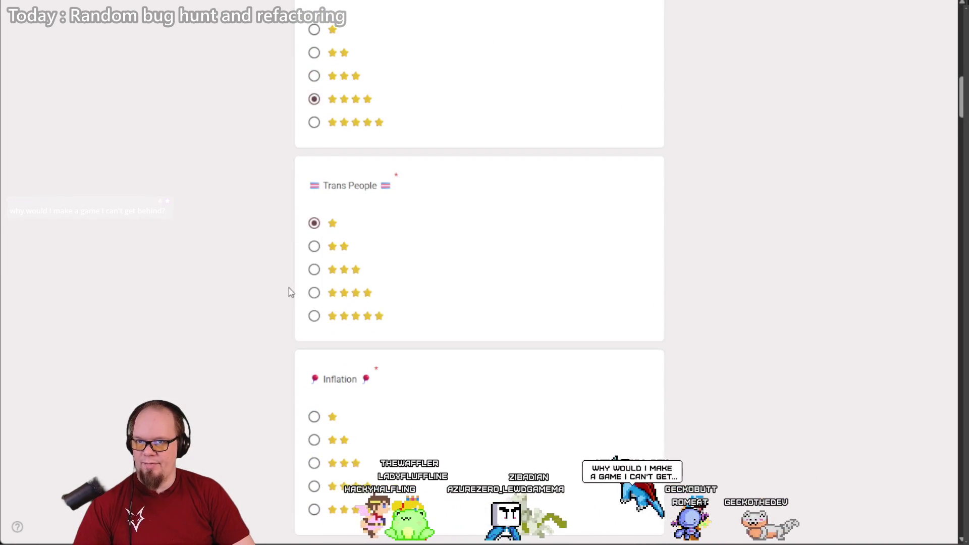
scroll(307, 161, "down", 5)
left_click(314, 321)
scroll(318, 253, "down", 7)
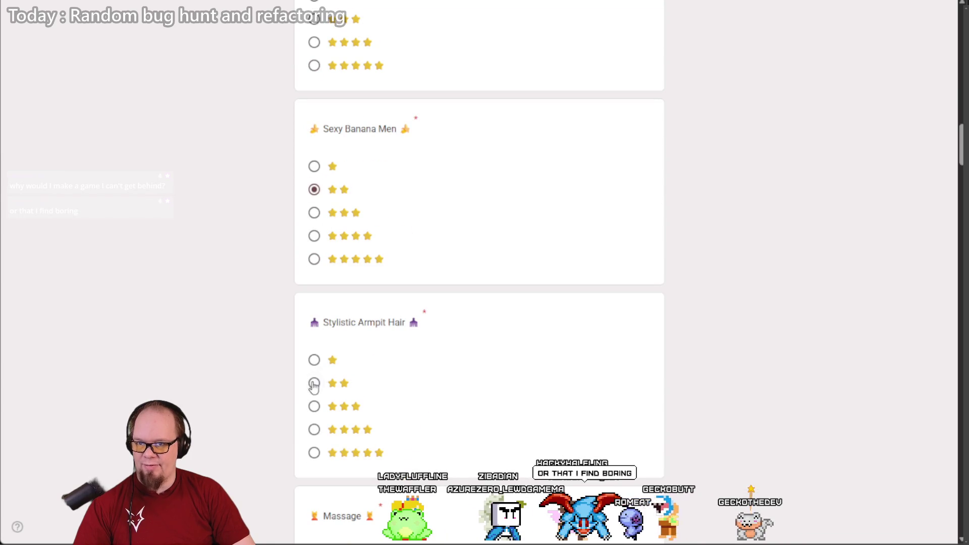
left_click(314, 384)
scroll(323, 383, "down", 9)
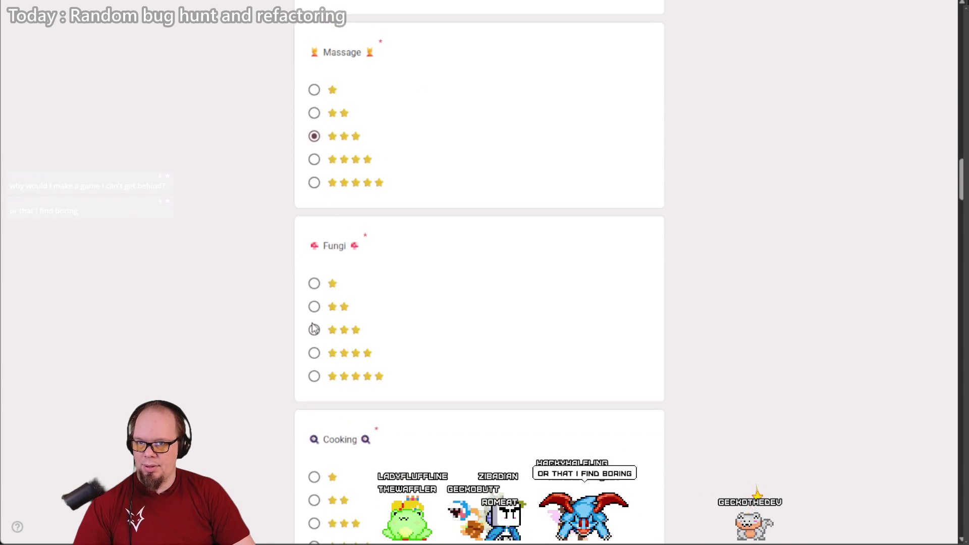
scroll(333, 404, "down", 9)
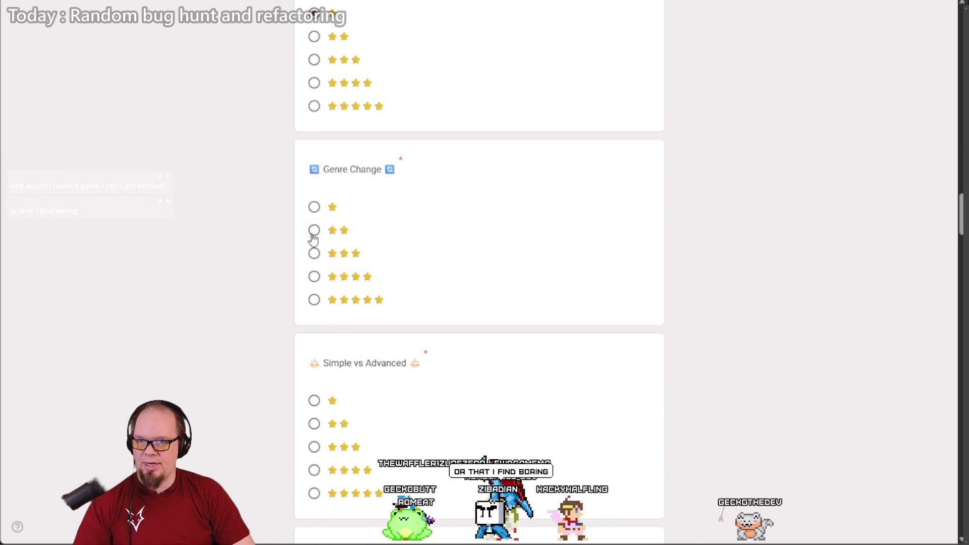
scroll(337, 353, "down", 9)
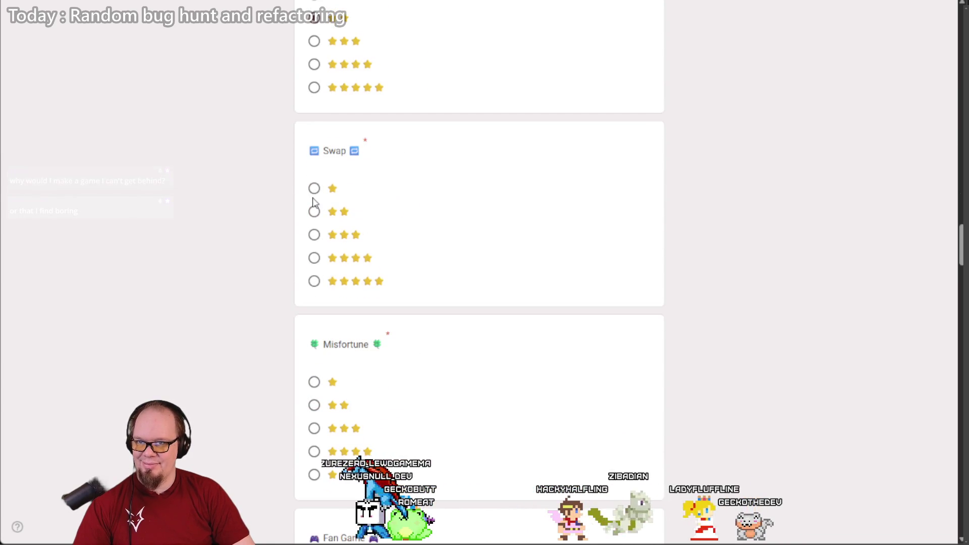
Step: Rate Swap two stars and Misfortune, Balance, Platformer, Gravity, Visual Novel and Memes one star
left_click(314, 382)
left_click(314, 211)
scroll(321, 242, "down", 7)
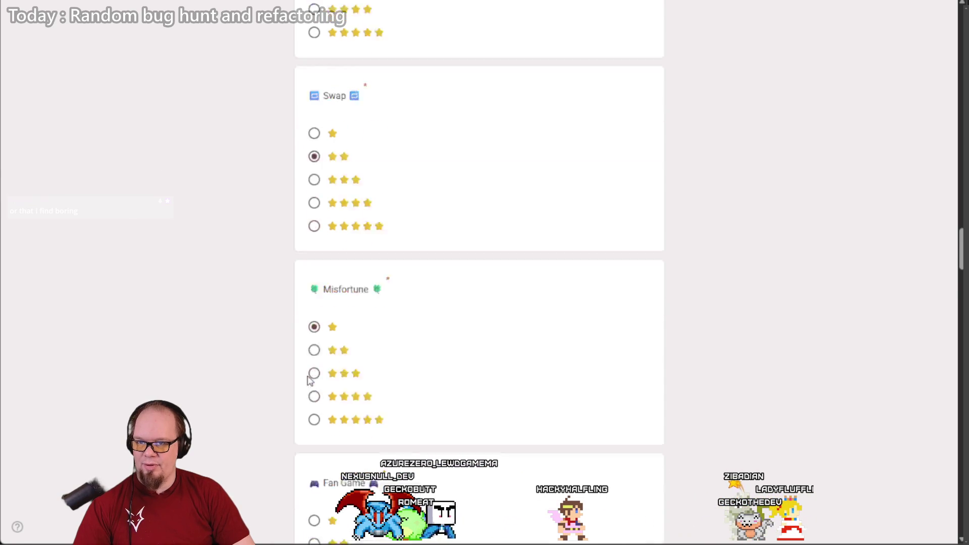
scroll(318, 273, "down", 6)
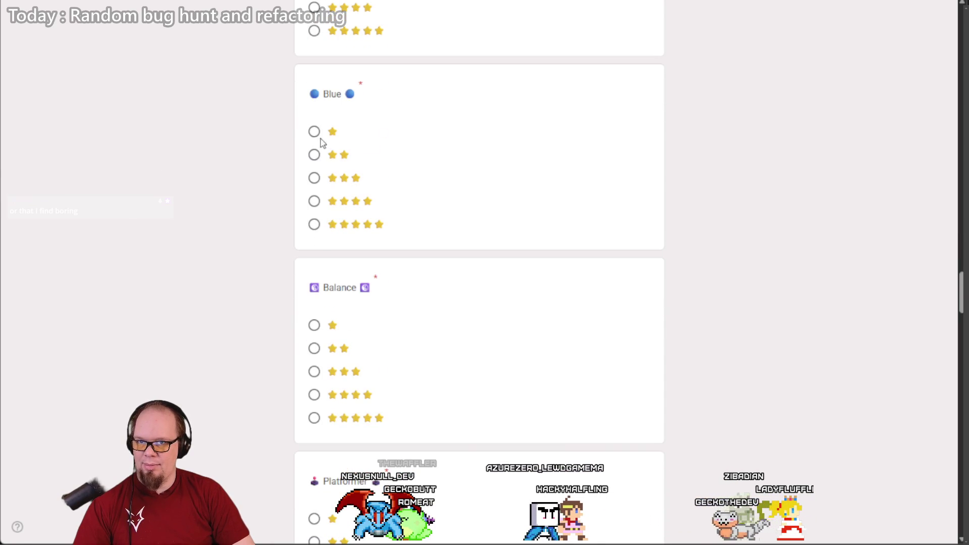
left_click(315, 327)
scroll(323, 303, "down", 7)
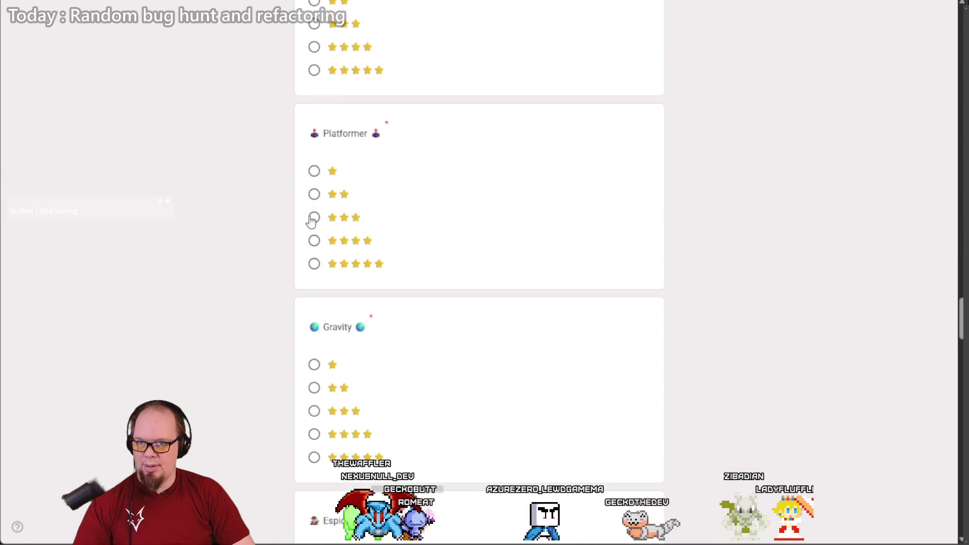
left_click(315, 171)
left_click(313, 365)
scroll(318, 373, "down", 7)
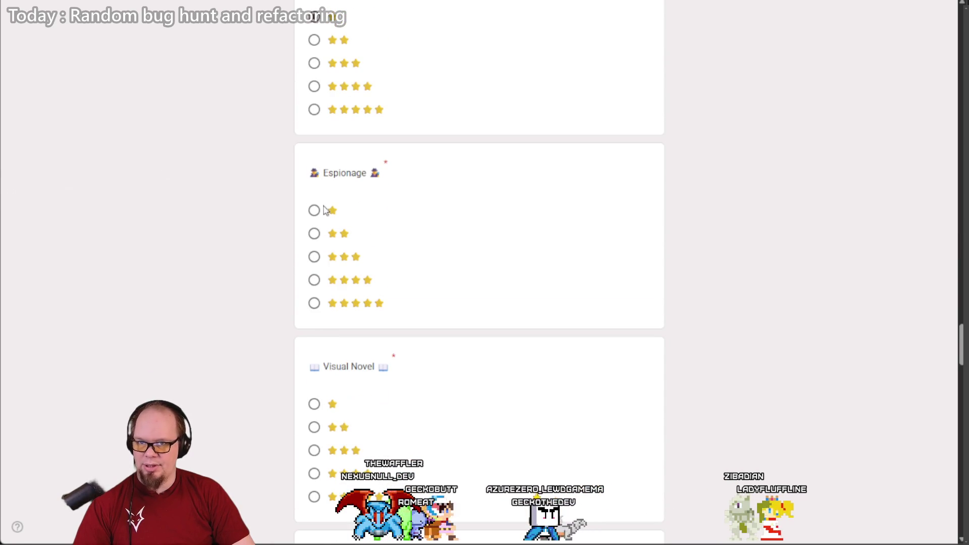
left_click(314, 404)
scroll(313, 384, "down", 7)
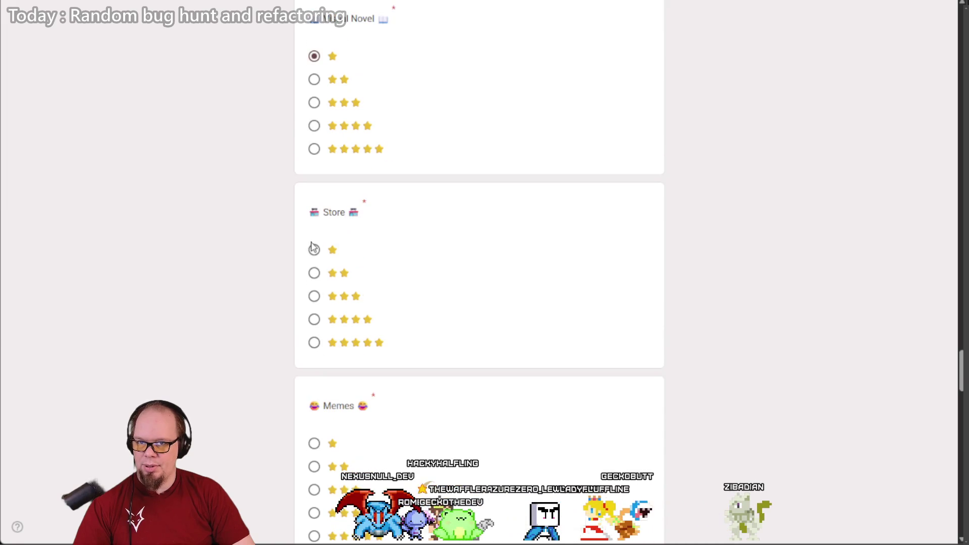
left_click(314, 443)
scroll(314, 384, "down", 7)
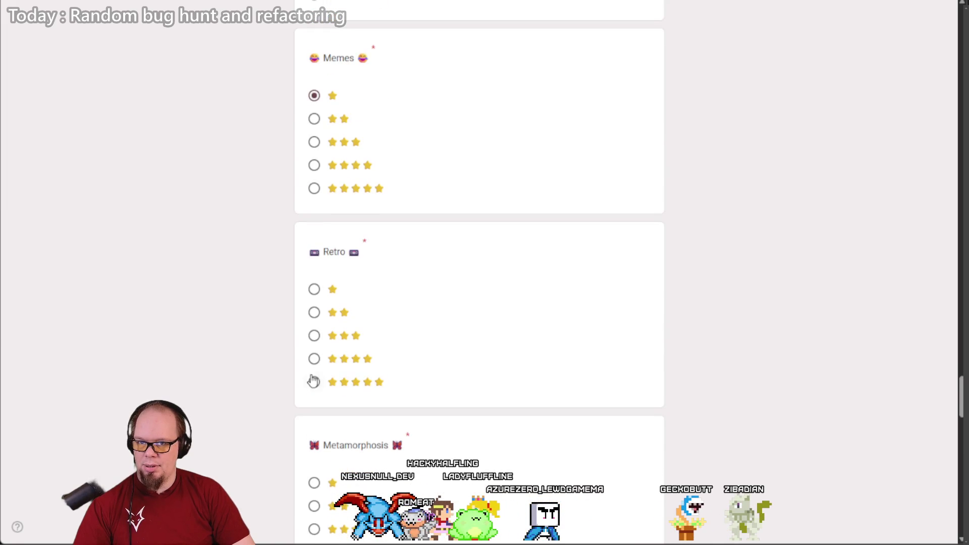
Step: Rate Retro, Metamorphosis, Curse and Clicker Game one star, go to page 2, then return
left_click(314, 290)
scroll(315, 363, "down", 6)
left_click(314, 193)
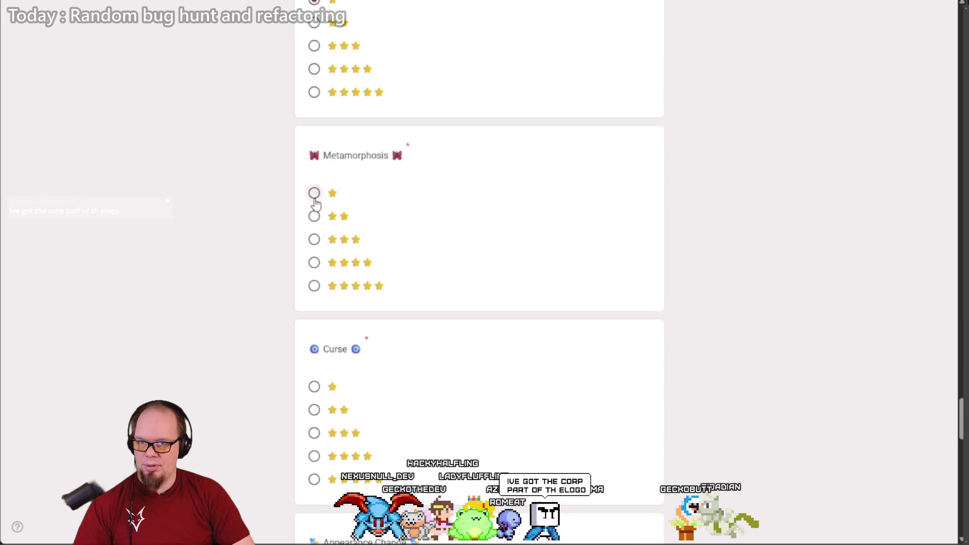
left_click(315, 388)
scroll(313, 393, "down", 7)
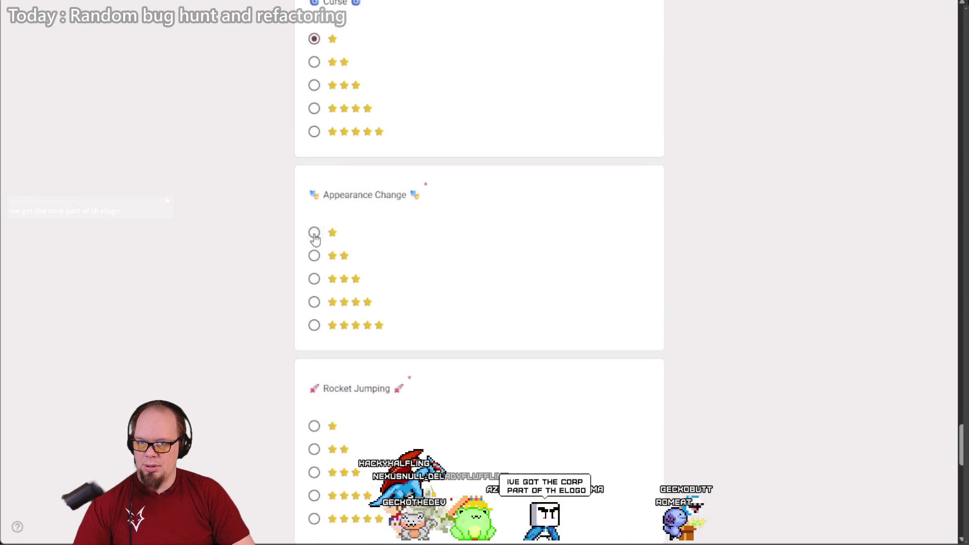
scroll(323, 404, "down", 6)
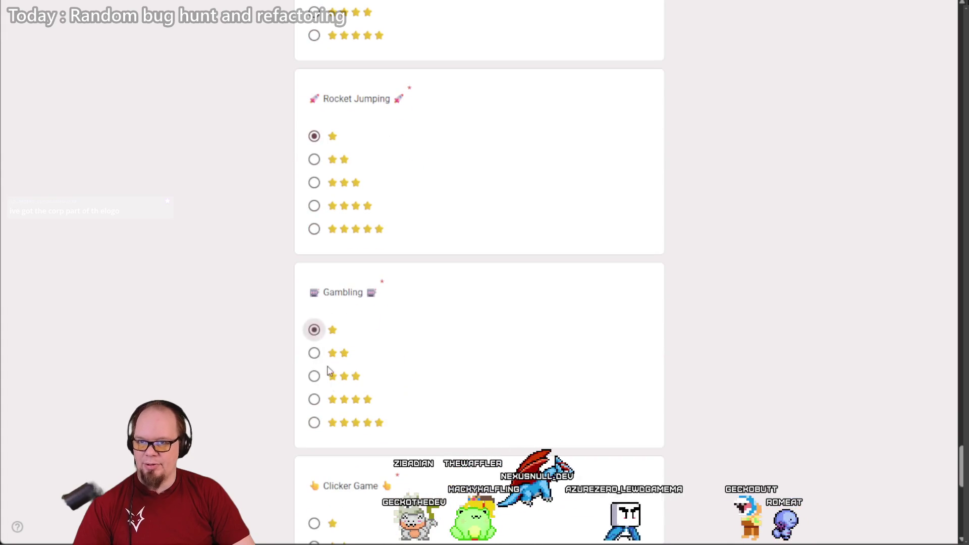
scroll(325, 361, "down", 6)
left_click(314, 234)
scroll(323, 353, "down", 6)
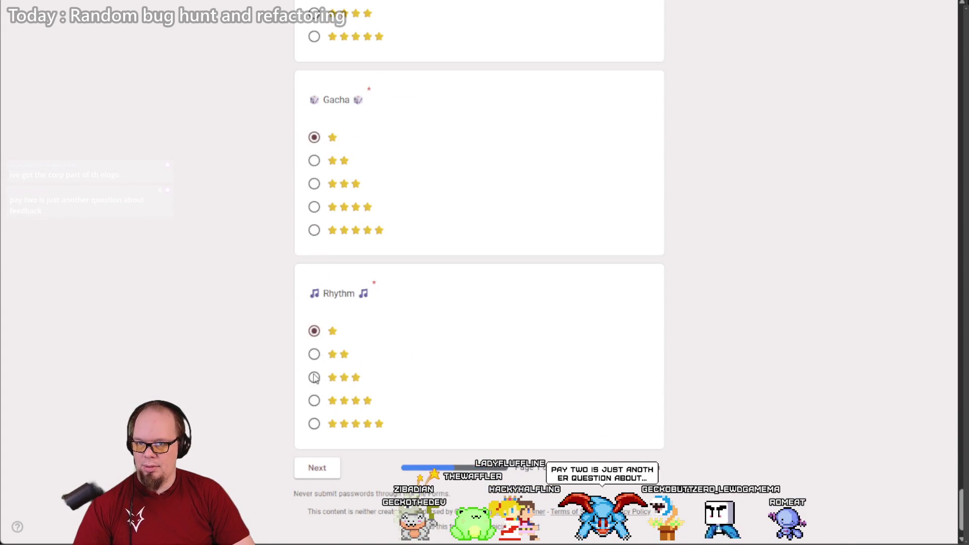
left_click(321, 469)
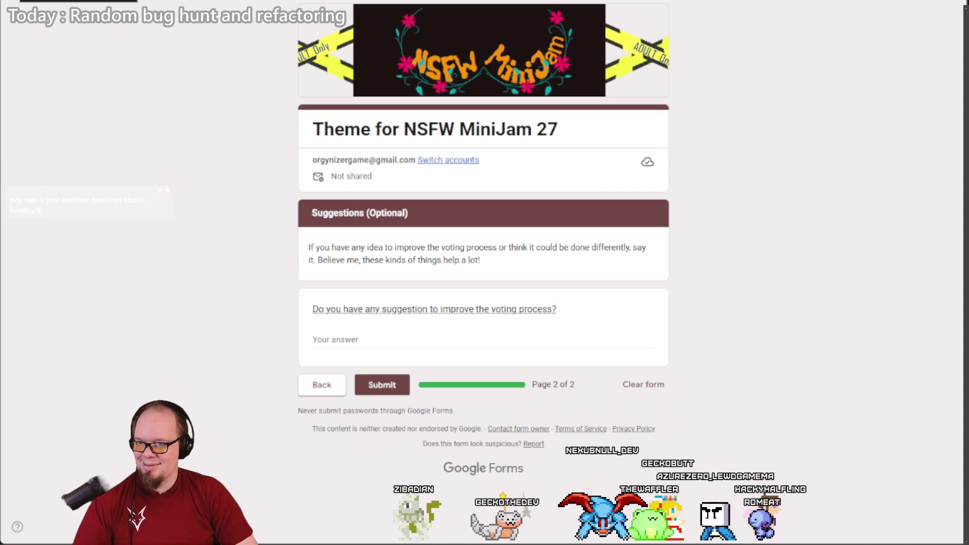
key("alt+Left")
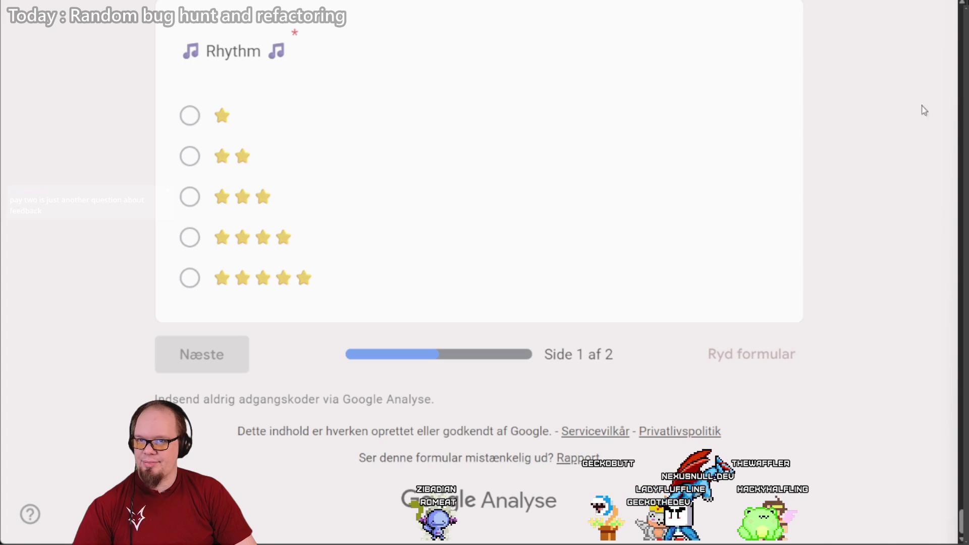
Step: Highlight the first rating labels and the Flower Petals heading, then clear the selection
scroll(480, 273, "up", 20)
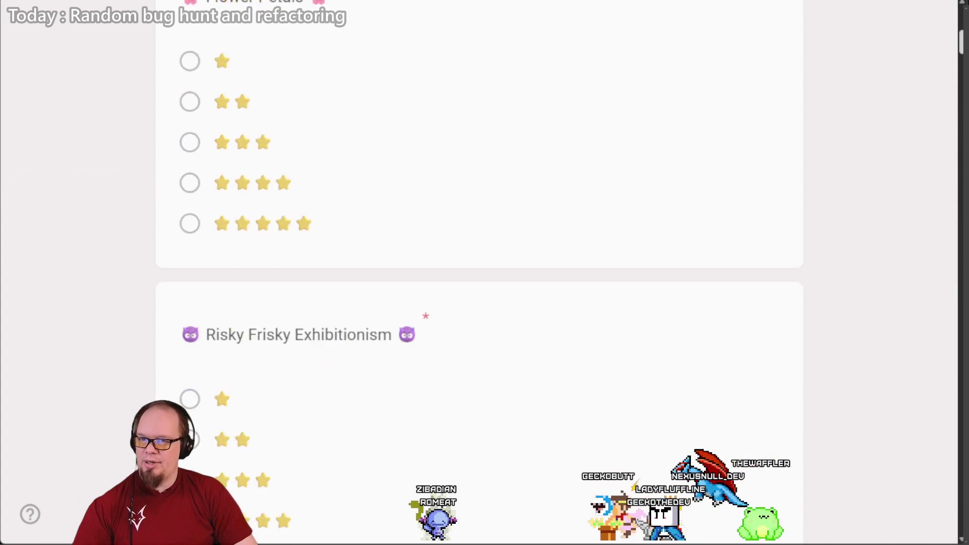
scroll(480, 273, "down", 15)
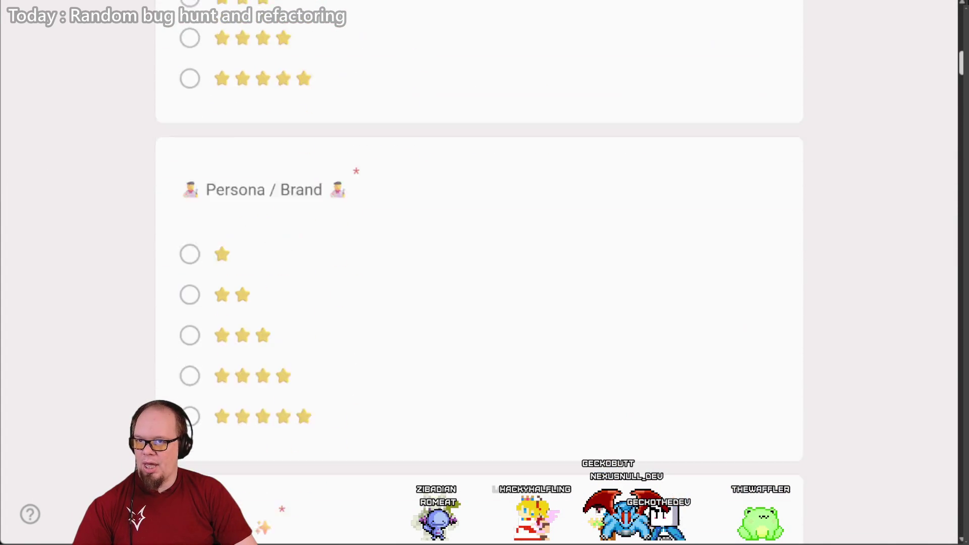
scroll(480, 273, "up", 15)
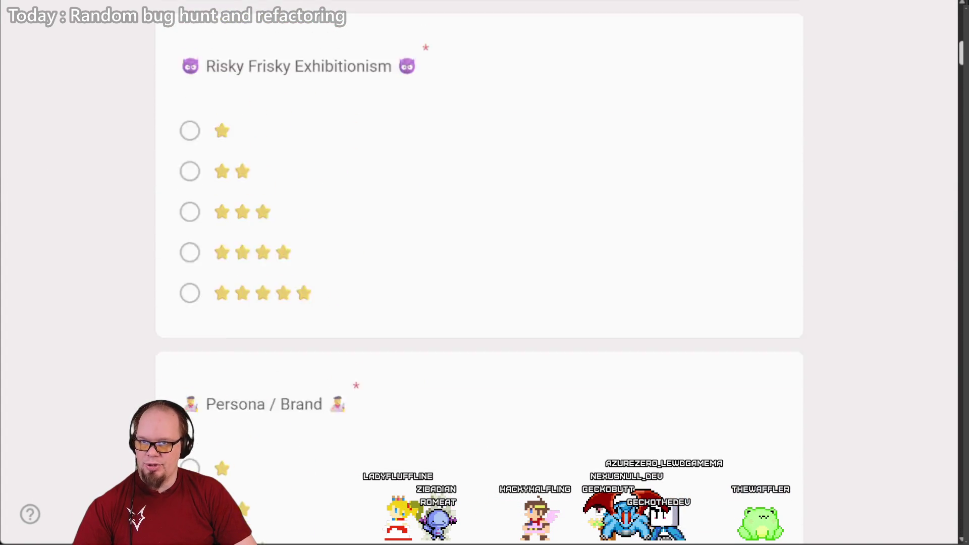
scroll(479, 273, "down", 10)
scroll(479, 272, "up", 9)
scroll(480, 273, "down", 1)
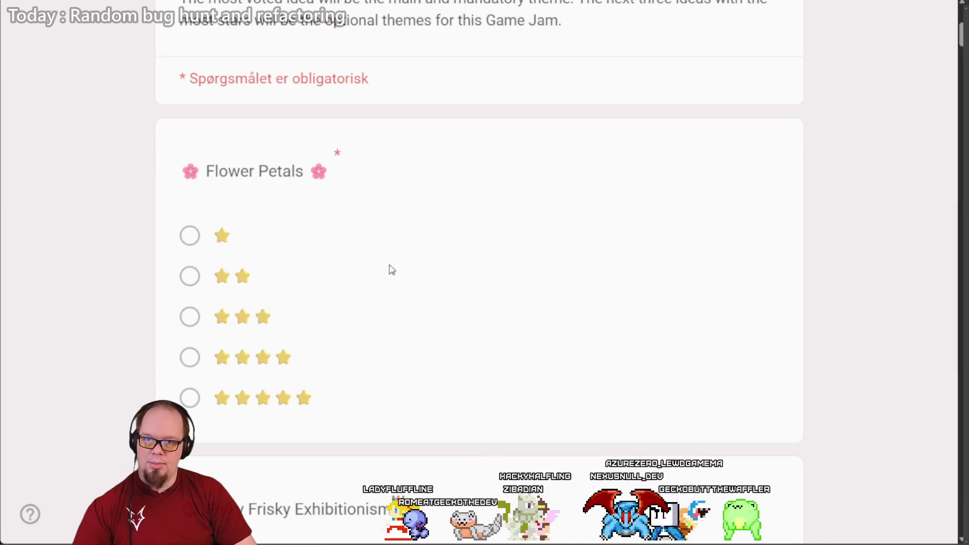
left_click_drag(342, 327, 342, 184)
left_click(336, 184)
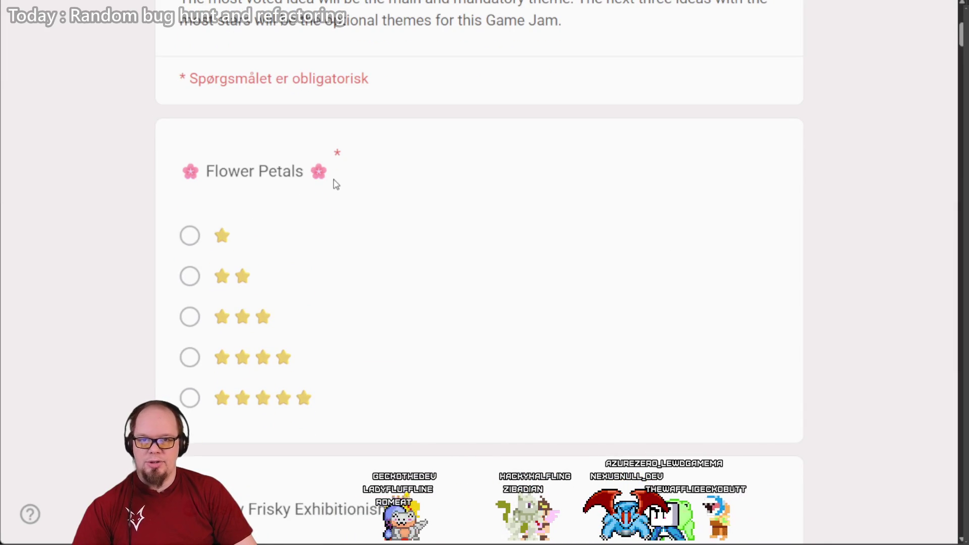
triple_click(277, 165)
left_click(360, 187)
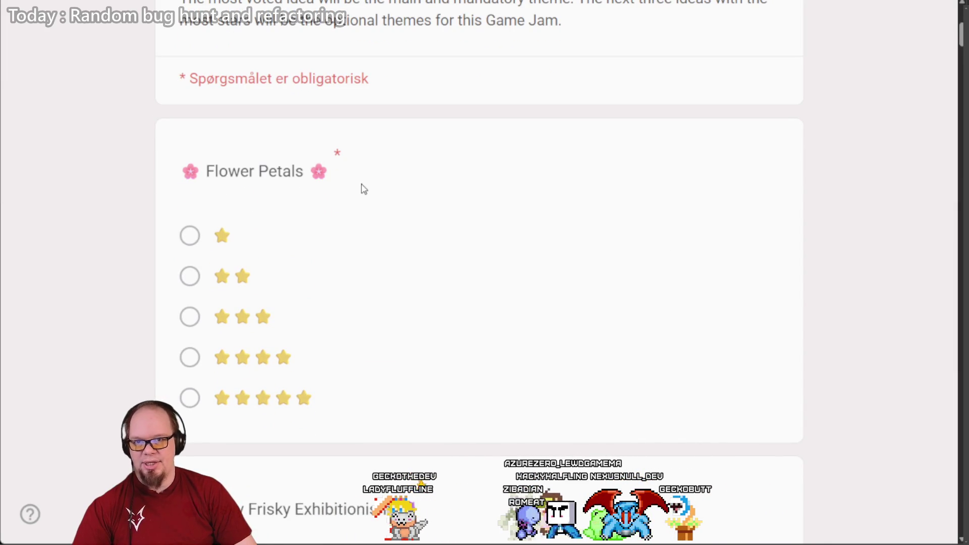
Step: Highlight the Persona / Brand, Massage and Fungi question titles, then bring up the window switcher
scroll(389, 229, "down", 3)
scroll(272, 172, "up", 3)
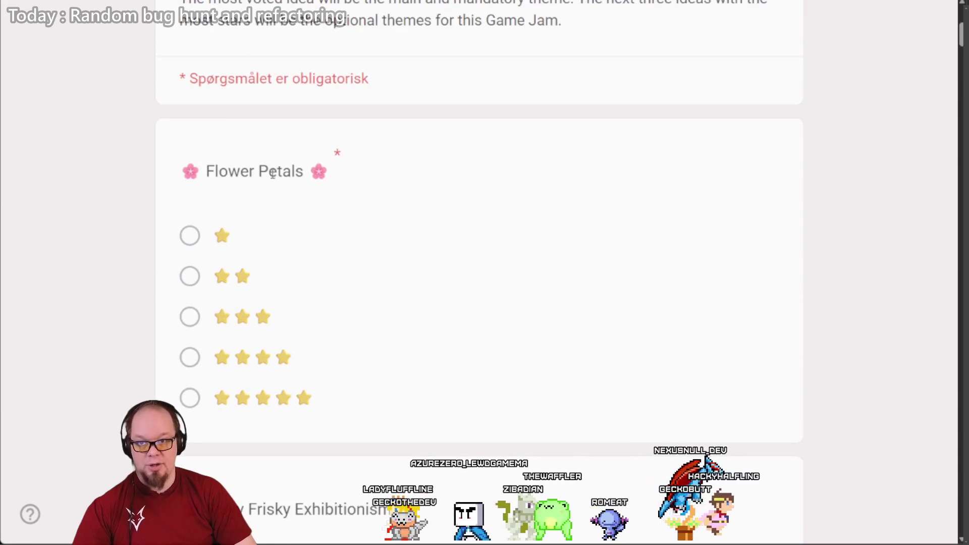
scroll(479, 272, "down", 15)
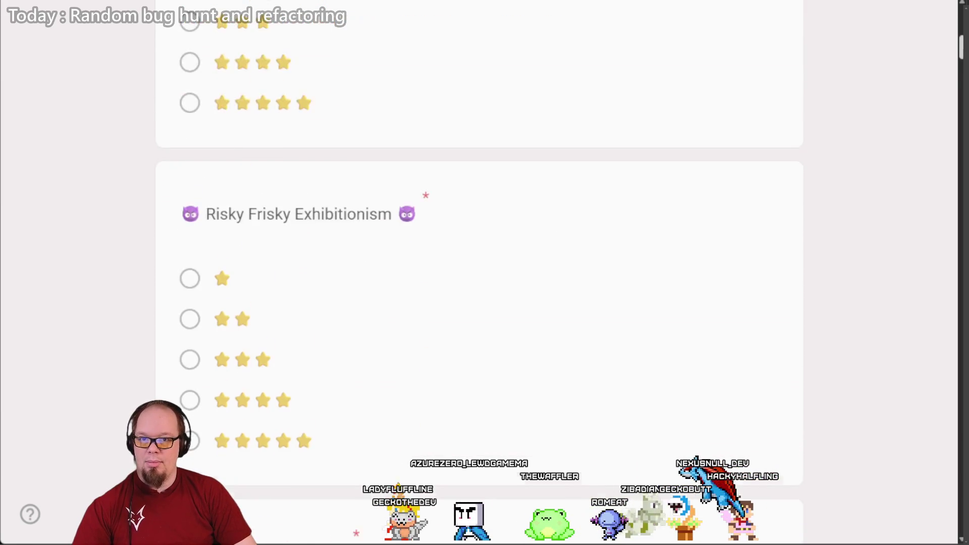
scroll(479, 272, "up", 2)
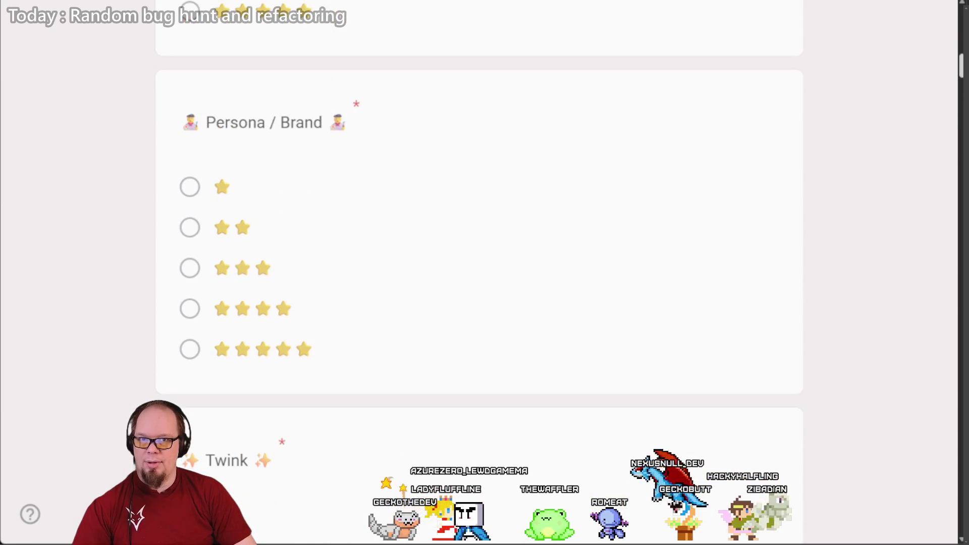
triple_click(288, 127)
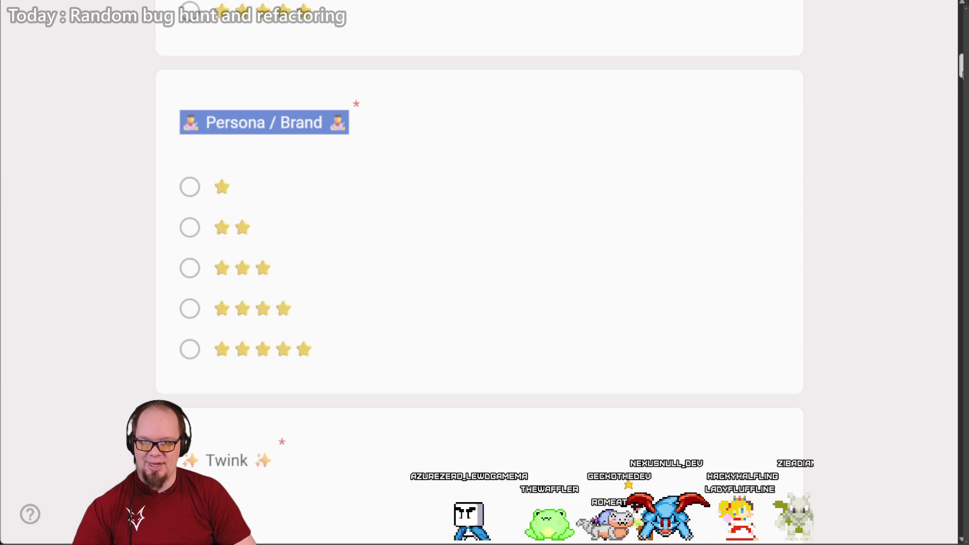
scroll(953, 138, "down", 20)
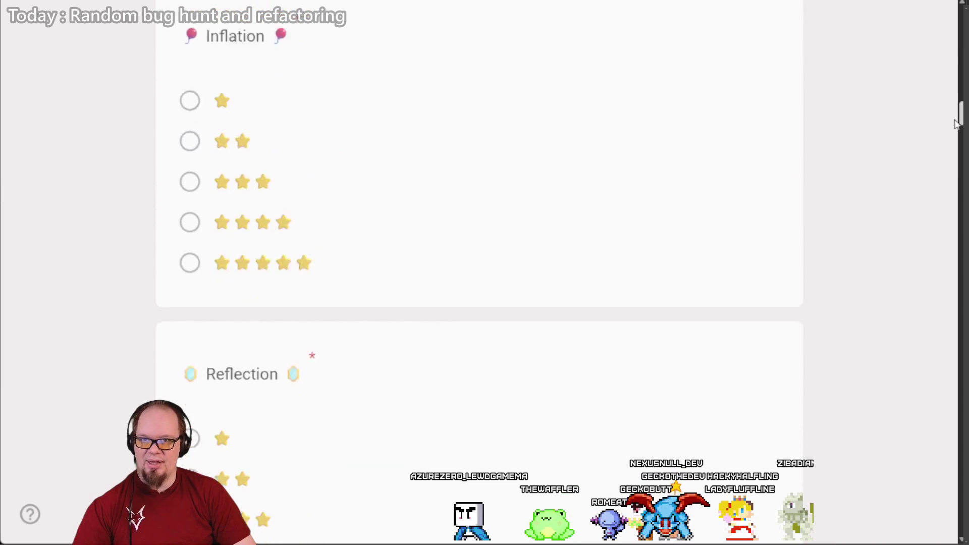
scroll(952, 138, "down", 20)
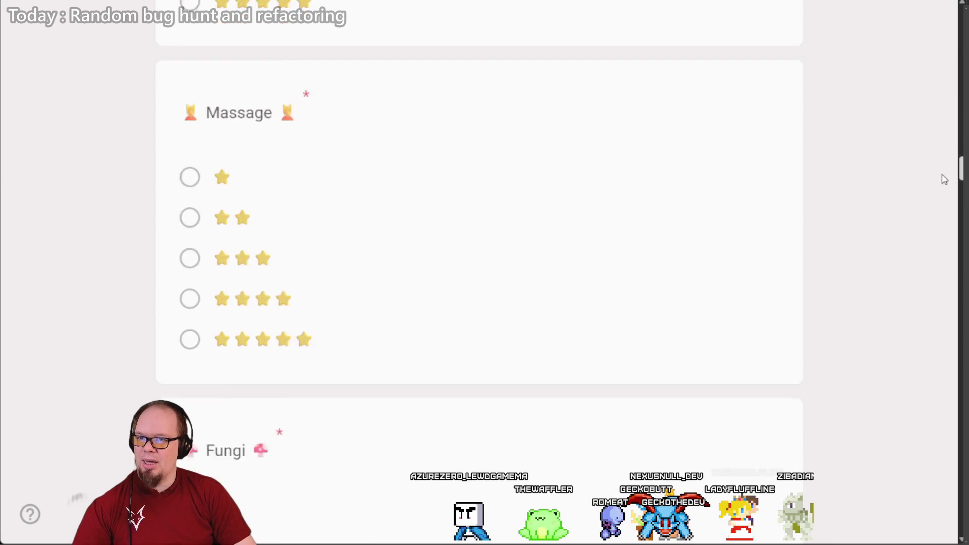
scroll(943, 191, "up", 10)
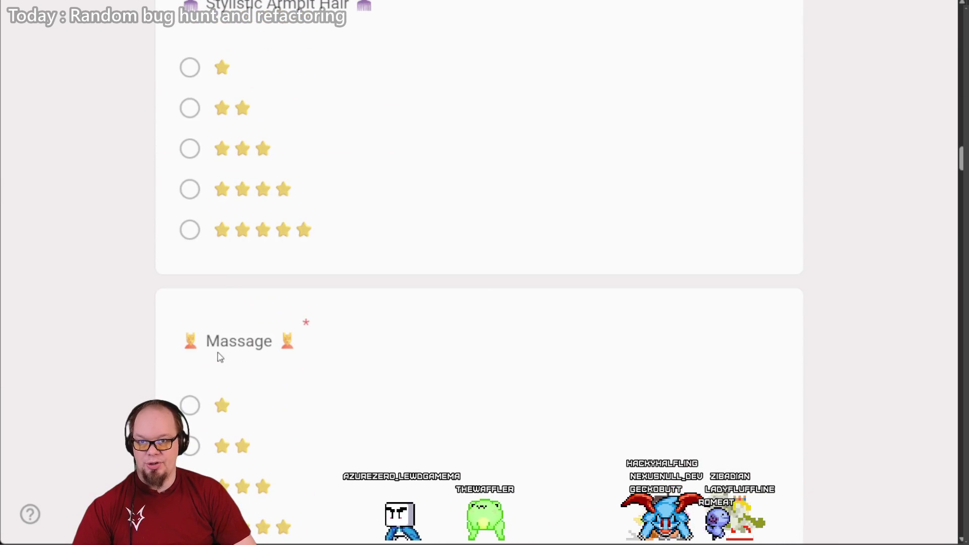
triple_click(224, 346)
scroll(291, 326, "down", 11)
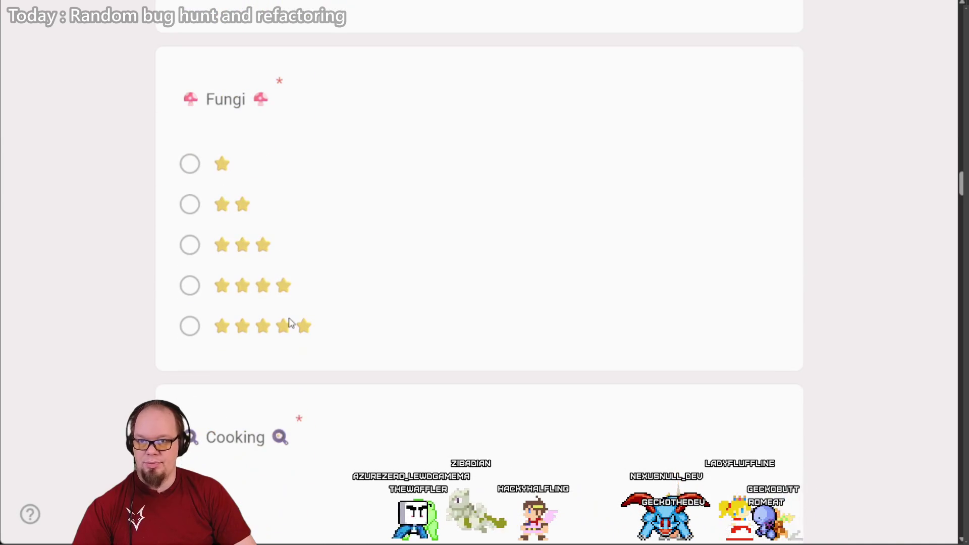
triple_click(225, 99)
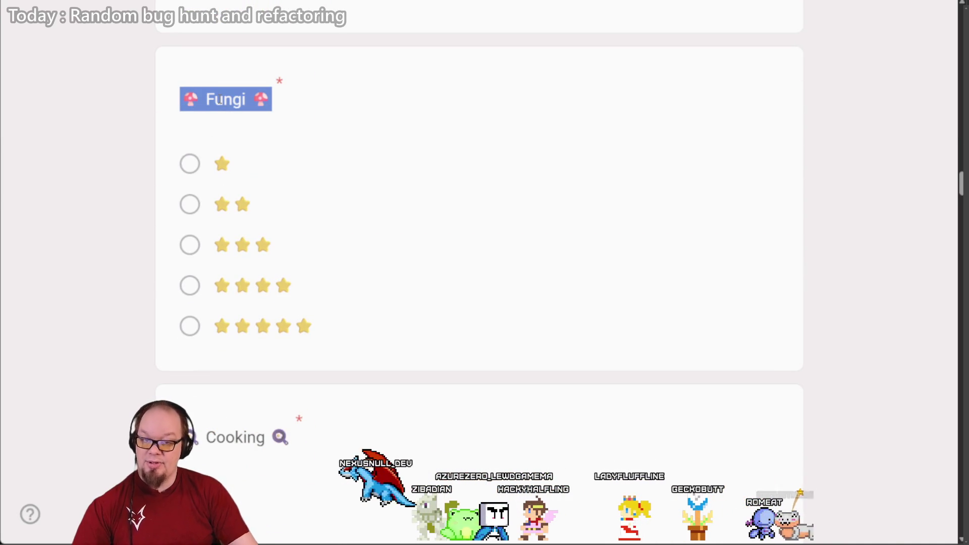
key("alt+Tab")
key("alt+Tab")
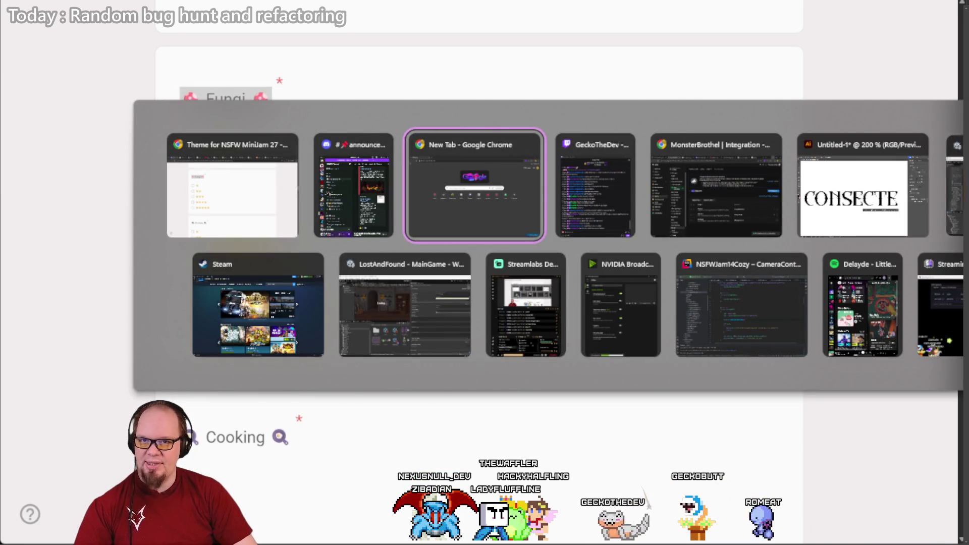
Step: In Unity, open the MushroomGirl folder and preview the MushroomGirlTrim sprite enlarged
key("Down")
left_click_drag(464, 357, 465, 266)
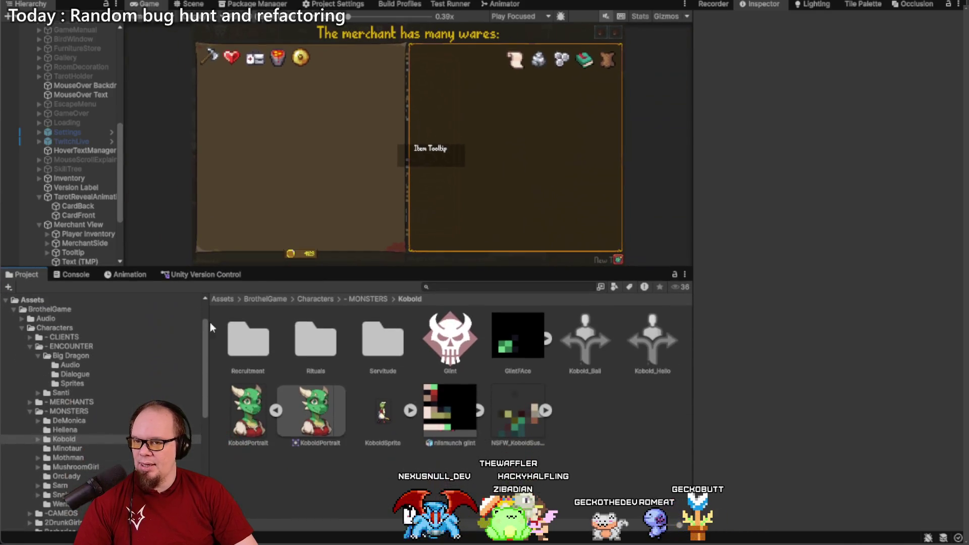
left_click(80, 463)
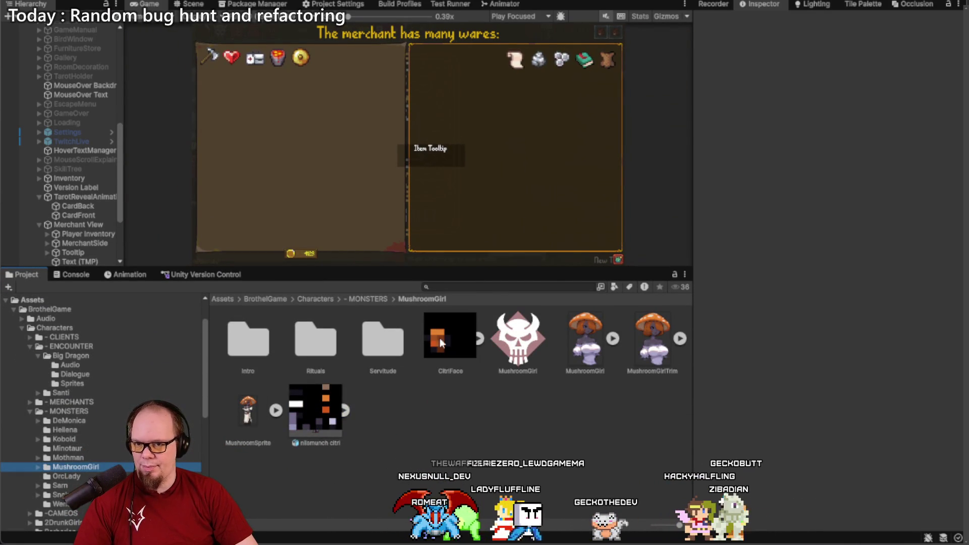
left_click(653, 340)
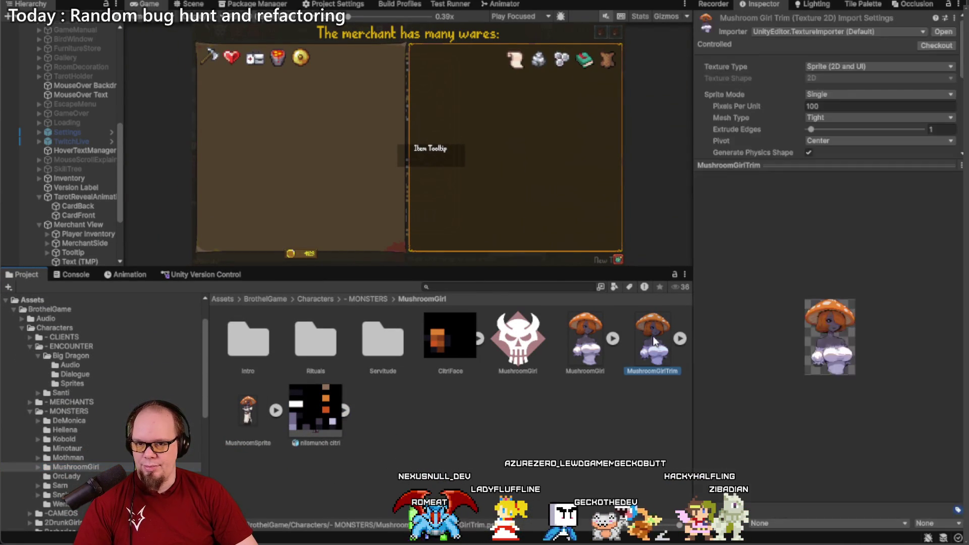
left_click(680, 338)
left_click(256, 416)
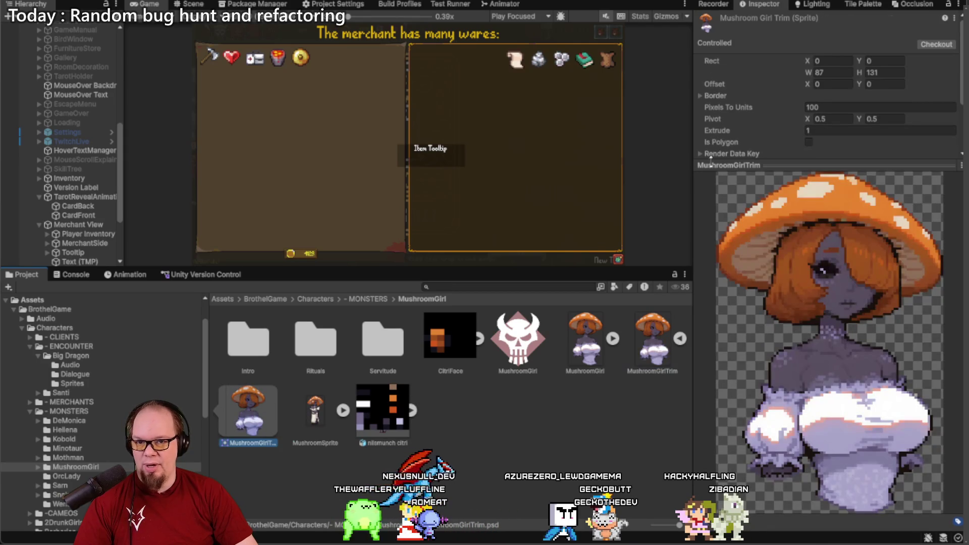
mouse_move(830, 165)
left_mouse_down()
mouse_move(830, 103)
mouse_move(816, 230)
left_mouse_up()
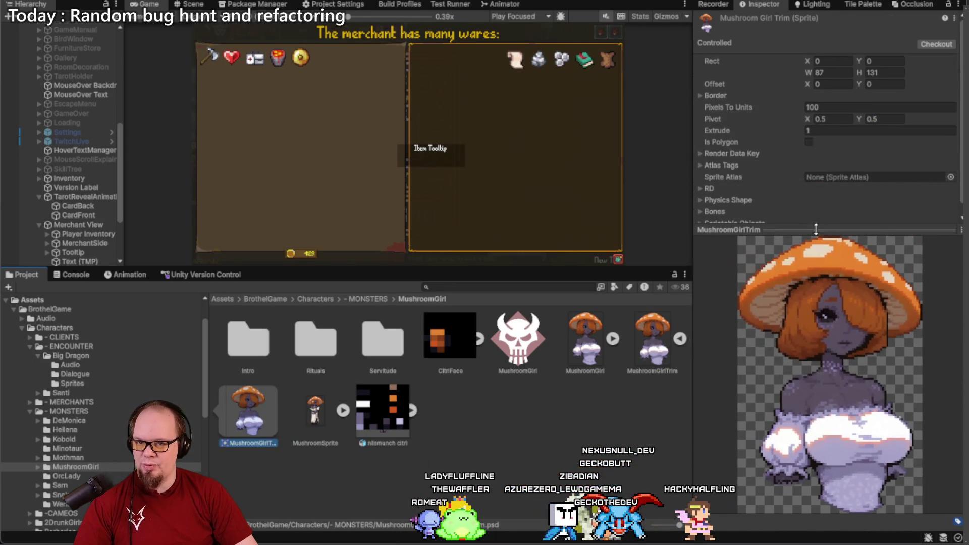
Step: Check the MushroomGirl monster data, return to the sprite, enlarge its preview and switch back to the form
left_click(522, 336)
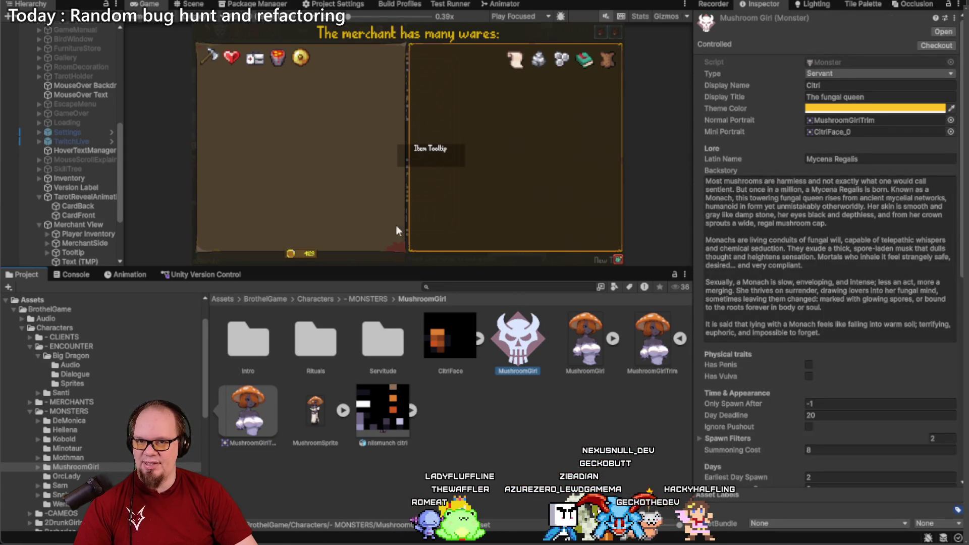
left_click(243, 408)
mouse_move(826, 229)
left_mouse_down()
mouse_move(833, 131)
mouse_move(844, 201)
left_mouse_up()
key("alt+Tab")
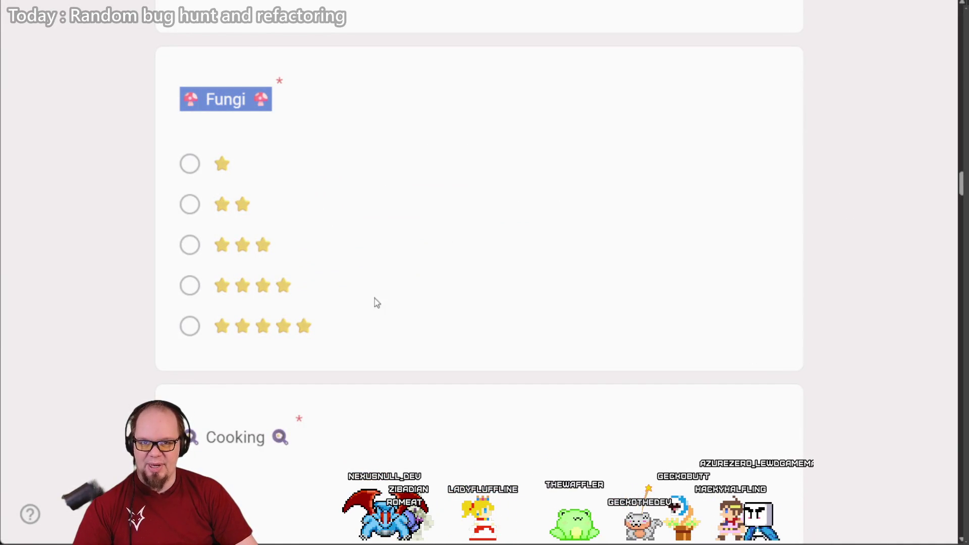
Step: Scroll from Fungi down to Store, highlighting the Espionage title, then open an incognito window
scroll(333, 286, "down", 15)
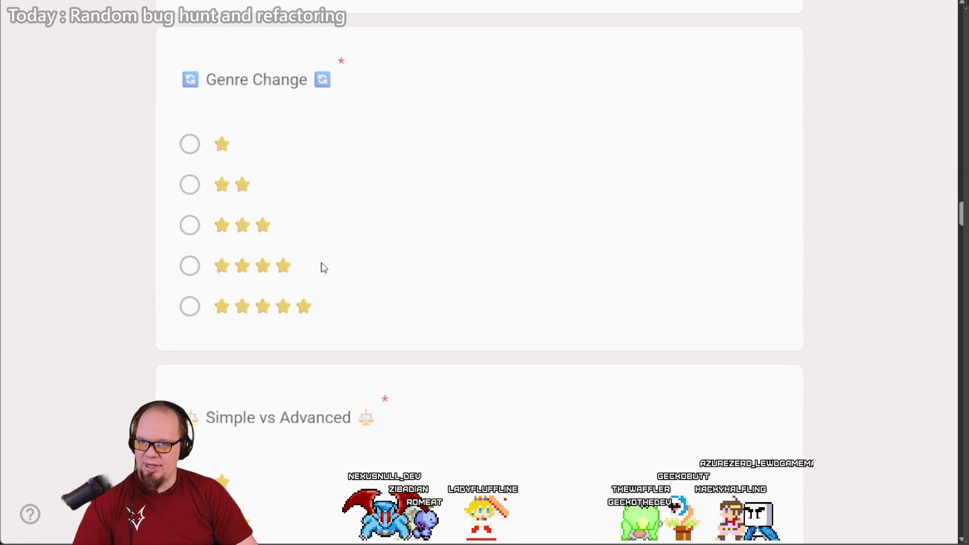
scroll(322, 266, "down", 5)
scroll(322, 266, "down", 20)
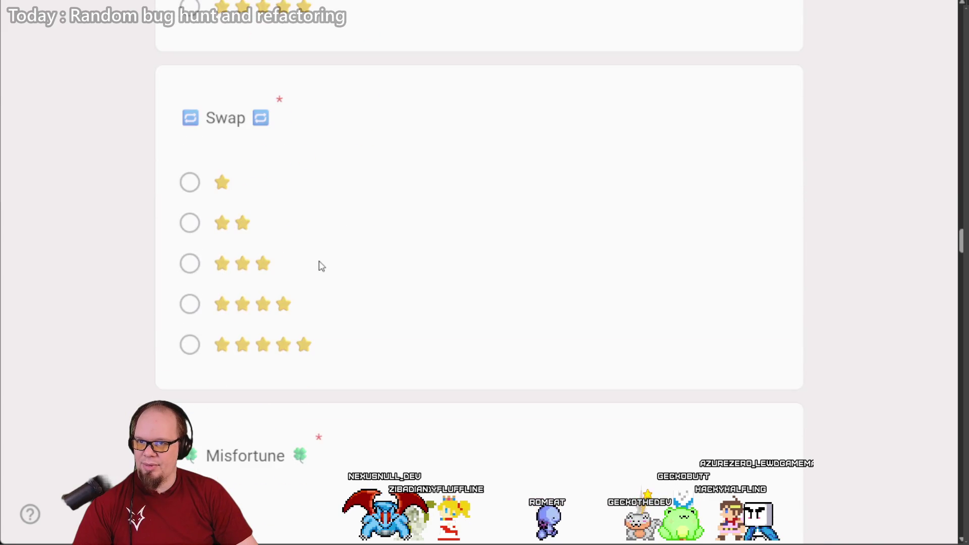
scroll(319, 267, "down", 20)
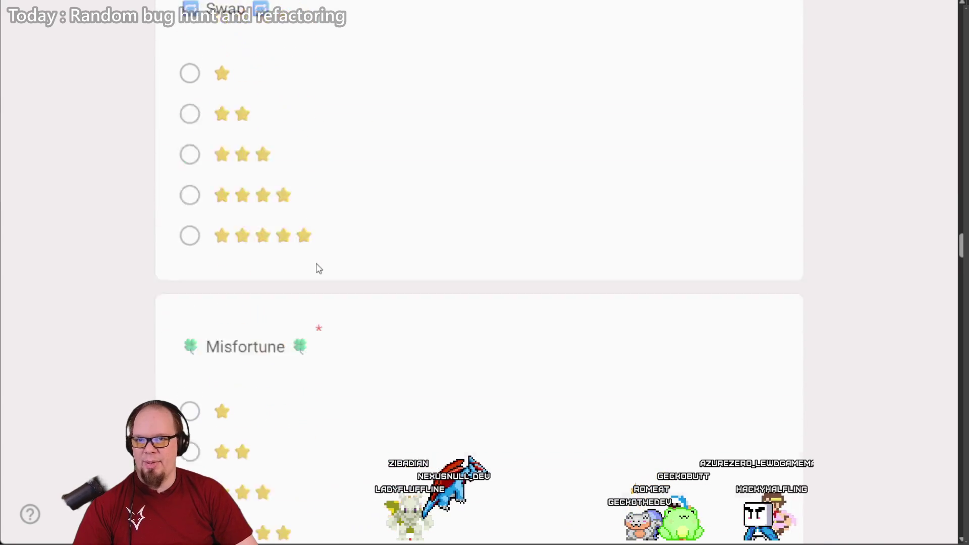
scroll(314, 269, "down", 20)
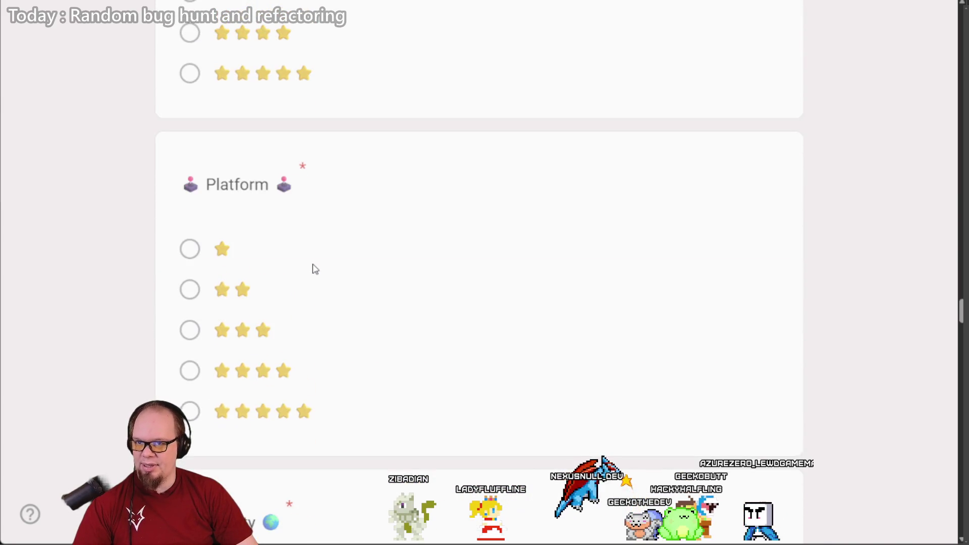
scroll(313, 270, "up", 7)
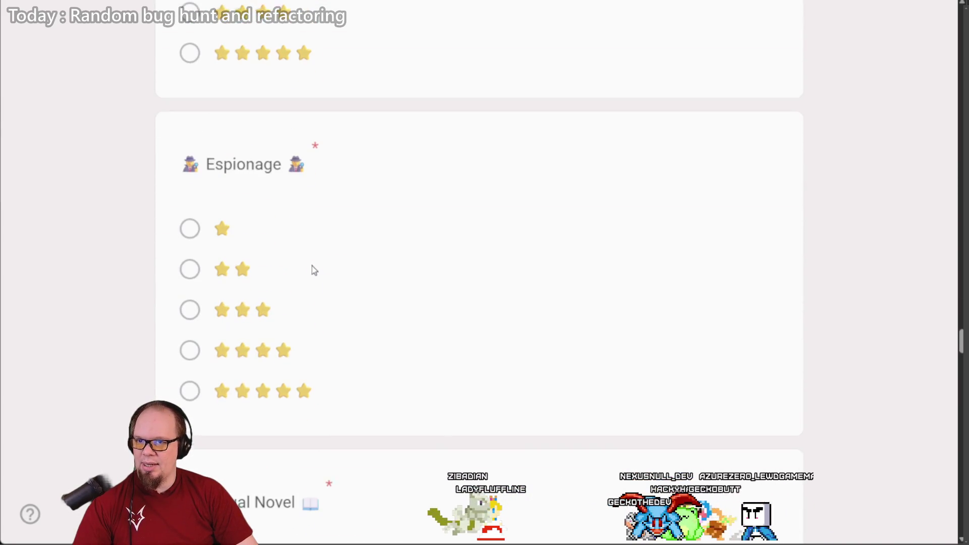
triple_click(252, 166)
scroll(319, 263, "down", 14)
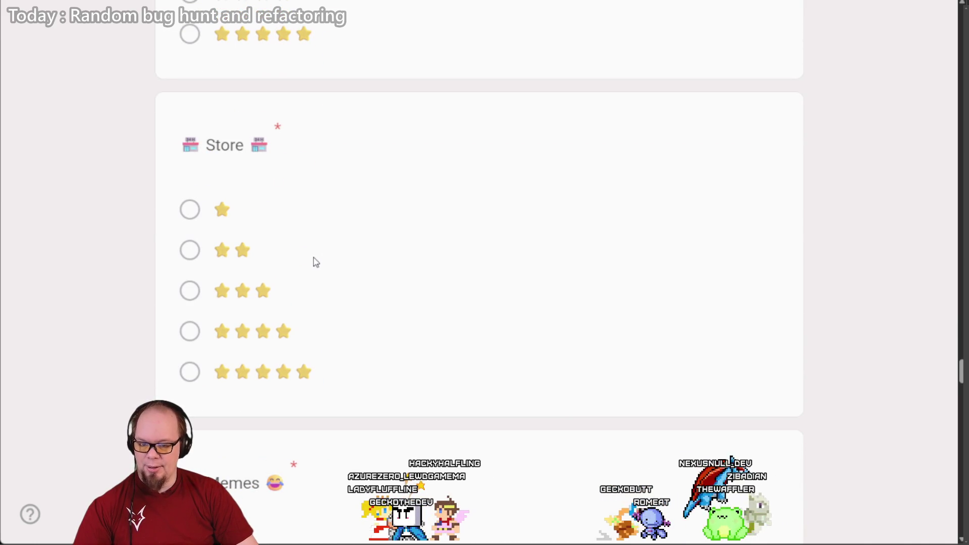
key("ctrl+shift+n")
Step: Search Google Images for 'fiasco ttrpgh' and open the four-playset Fiasco image
type("fiasco")
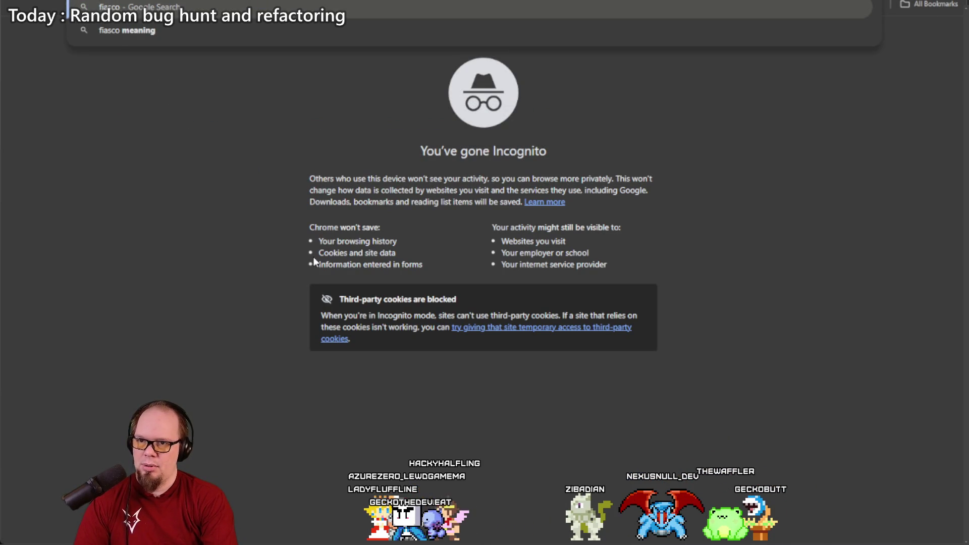
type(" ttrpgh")
key("Return")
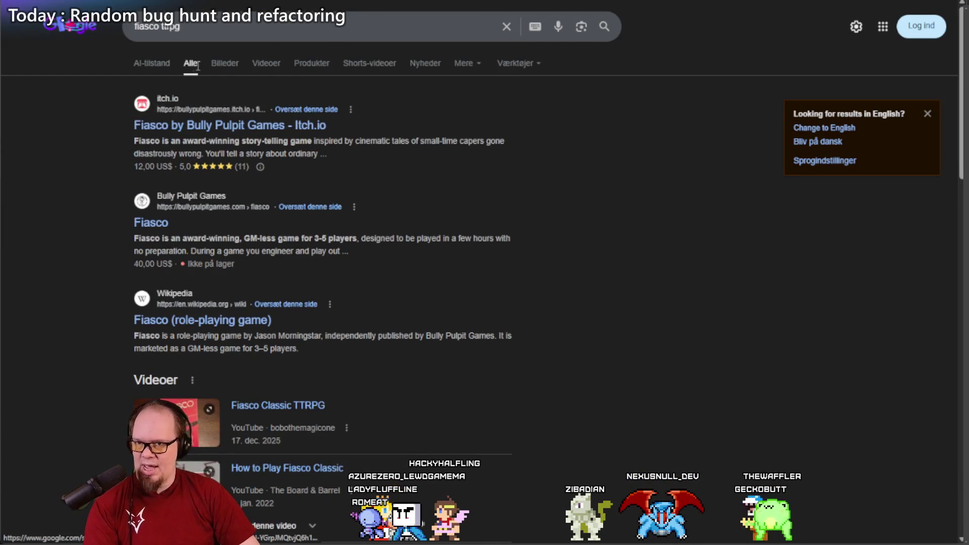
left_click(223, 63)
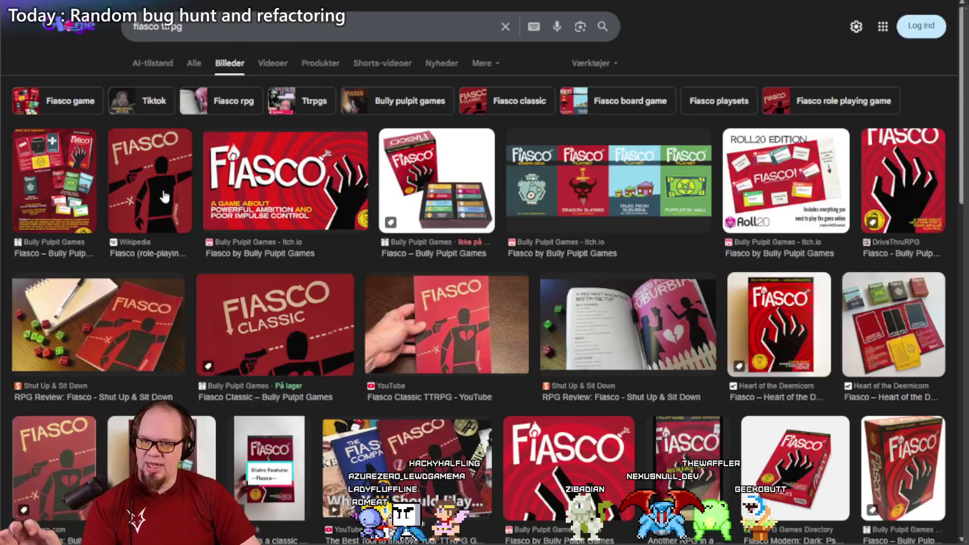
left_click(562, 171)
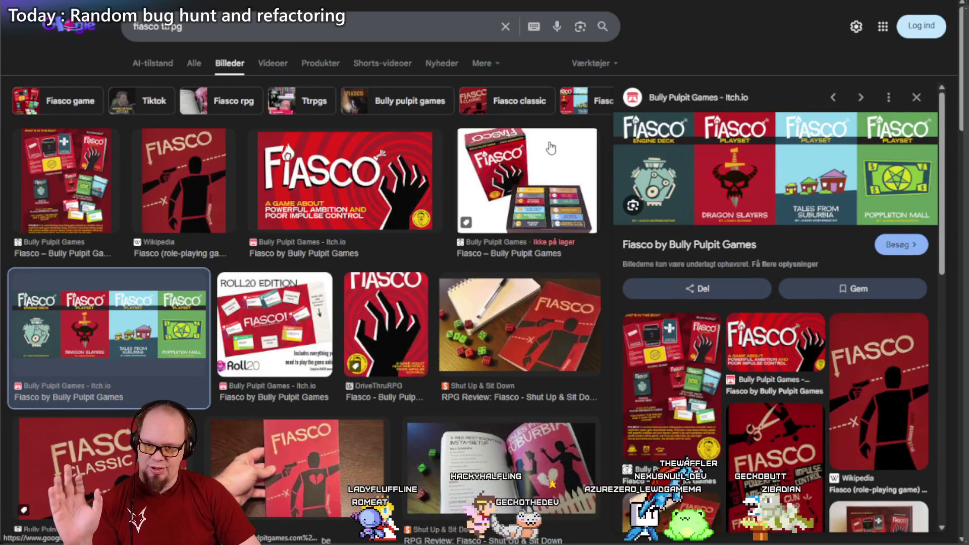
Step: Preview the board-and-cards photo, picture grid, box photo and The Fiasco Companion cover
scroll(538, 151, "down", 3)
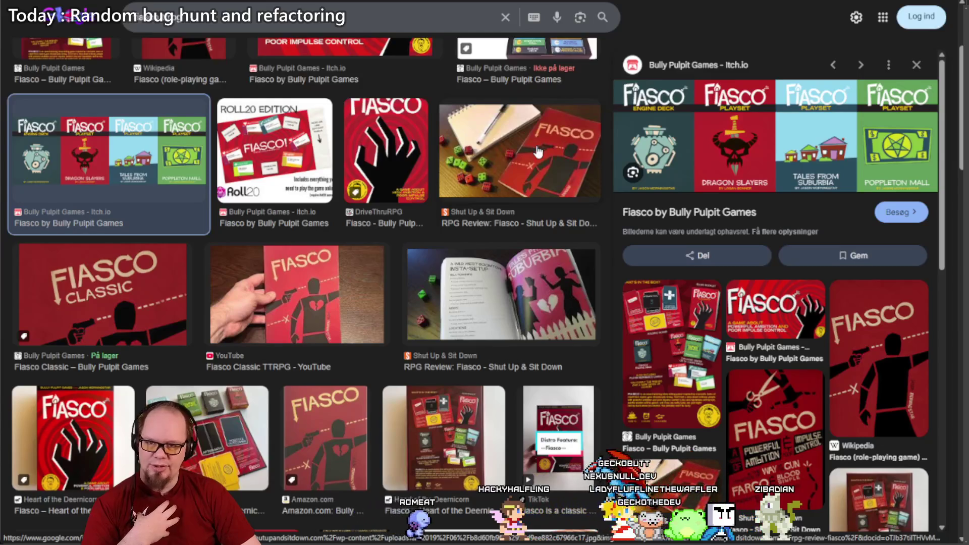
scroll(538, 151, "down", 4)
left_click(238, 193)
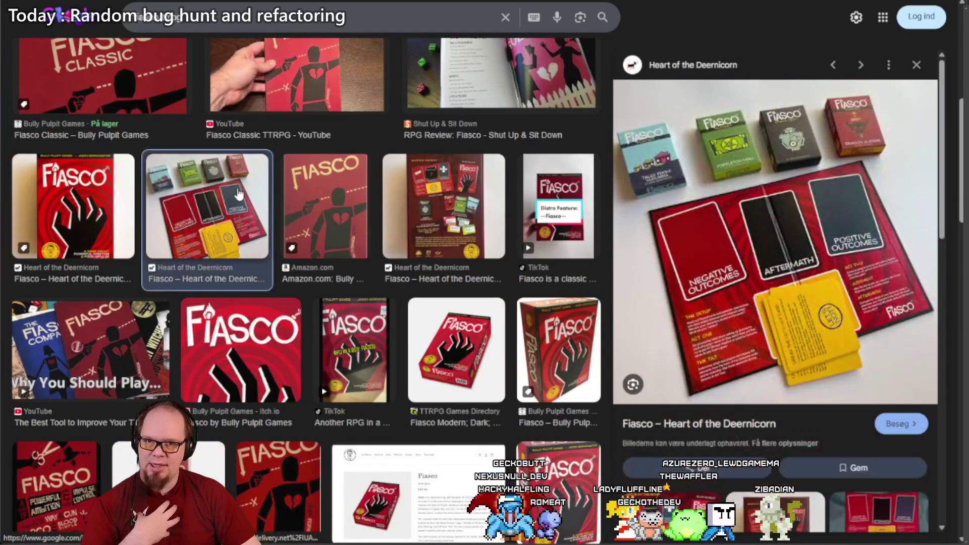
scroll(240, 187, "down", 5)
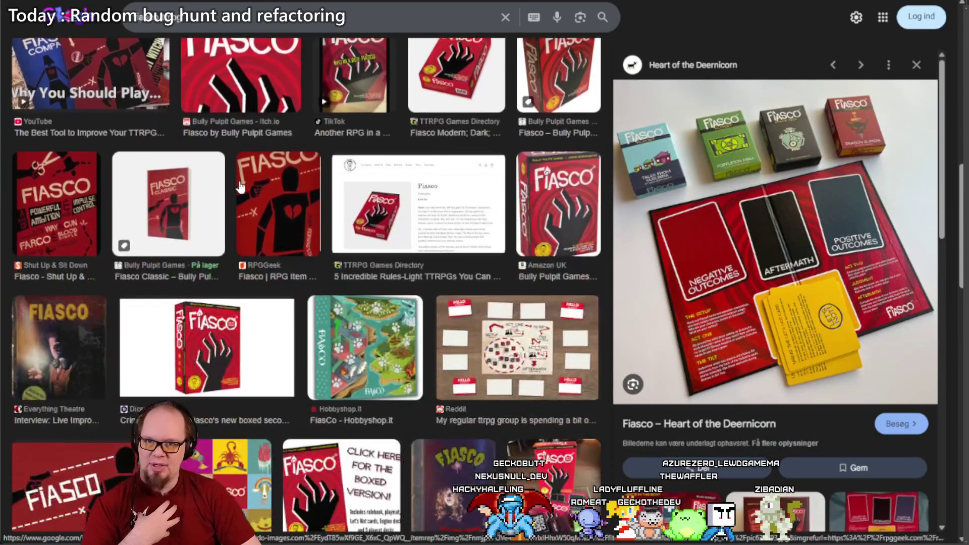
scroll(240, 187, "down", 6)
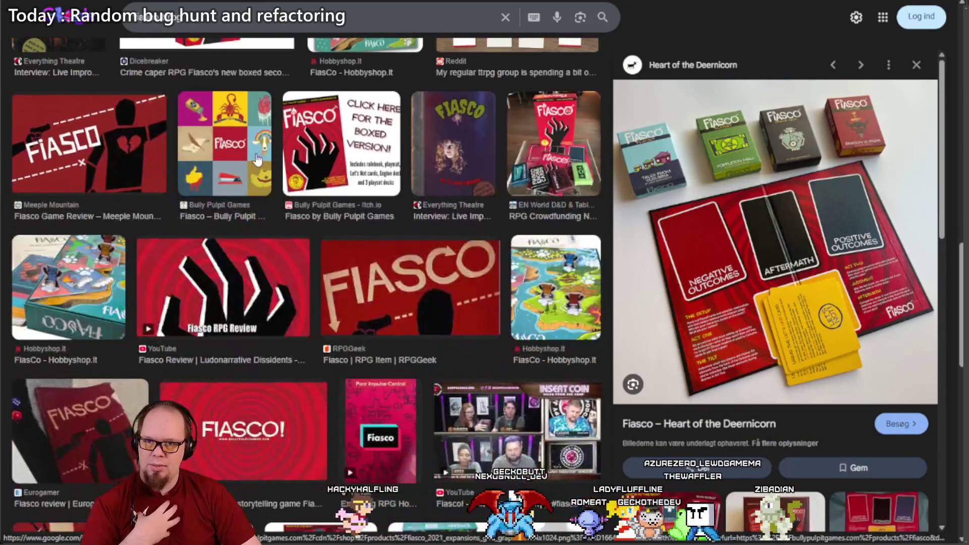
left_click(257, 160)
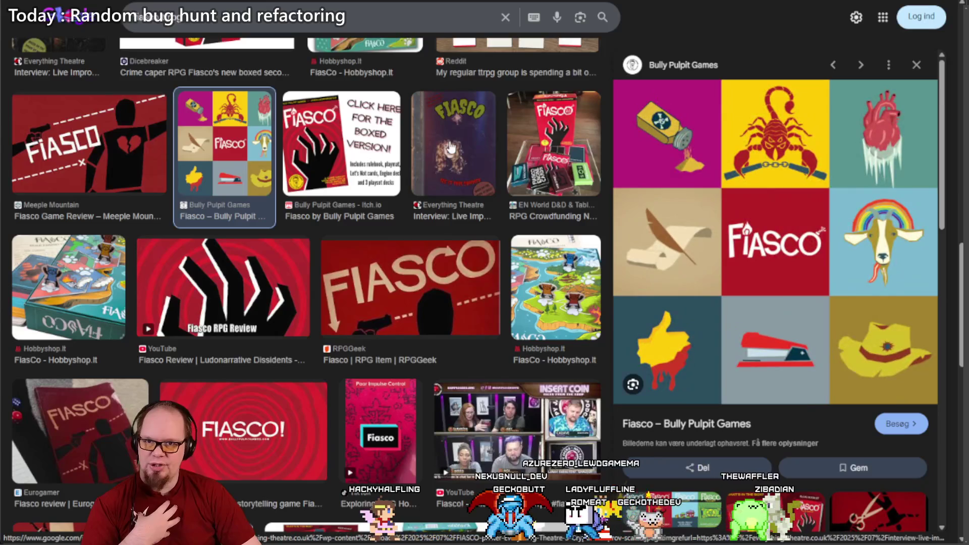
left_click(527, 136)
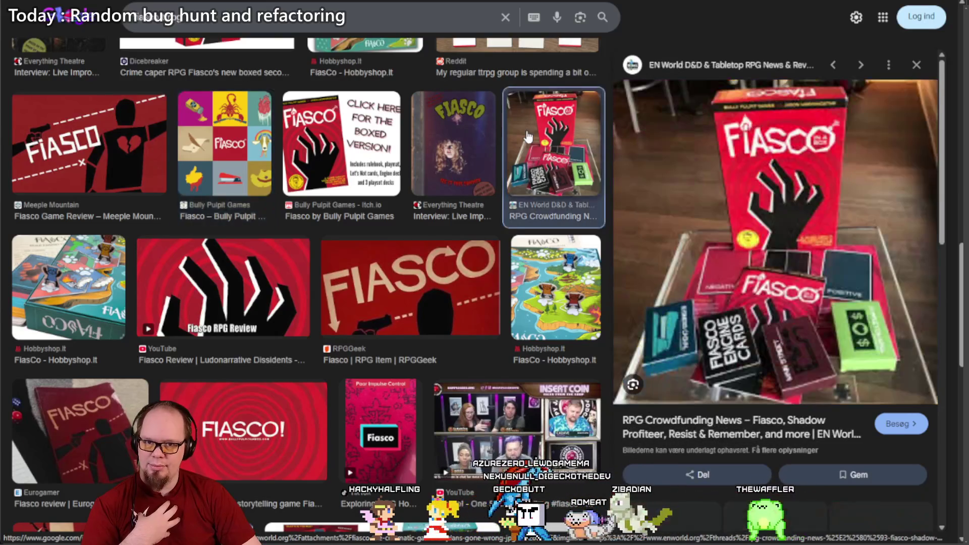
scroll(527, 136, "down", 5)
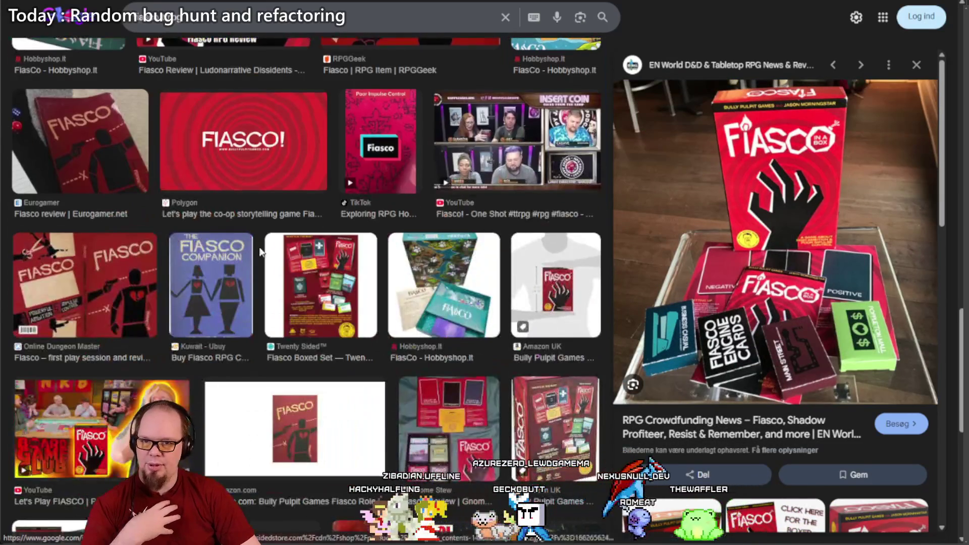
left_click(234, 255)
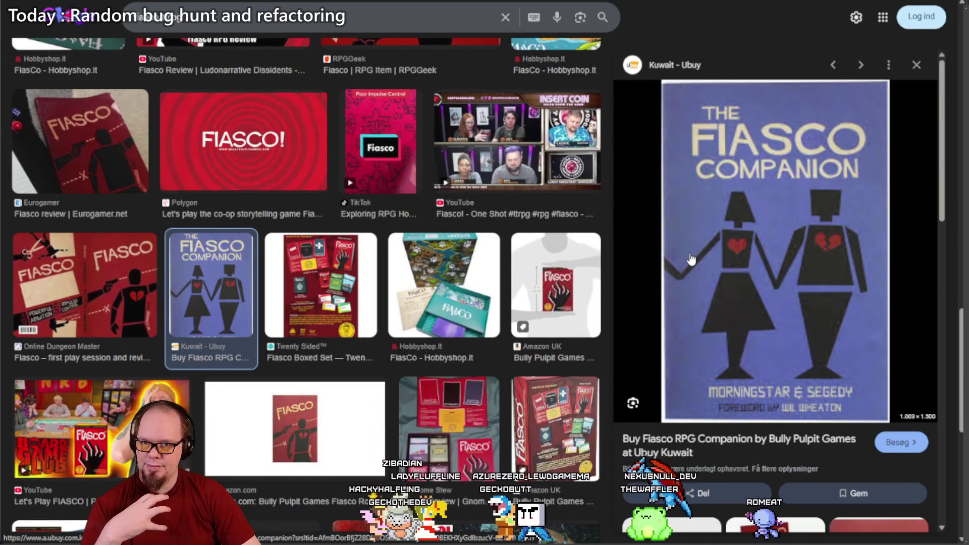
key("alt+Tab")
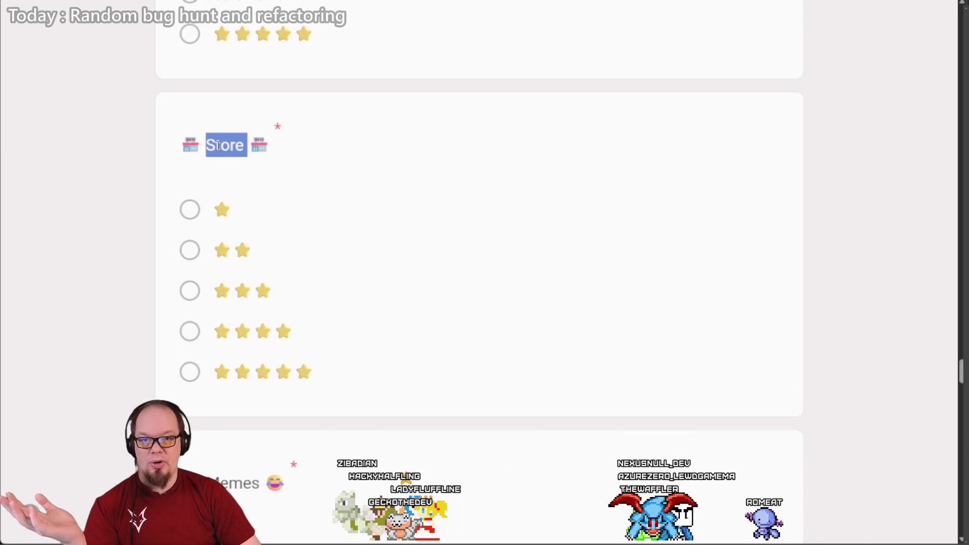
Step: Scroll from Store through Memes and Retro to Curse, then open a new incognito window
scroll(218, 147, "down", 5)
scroll(218, 184, "down", 7)
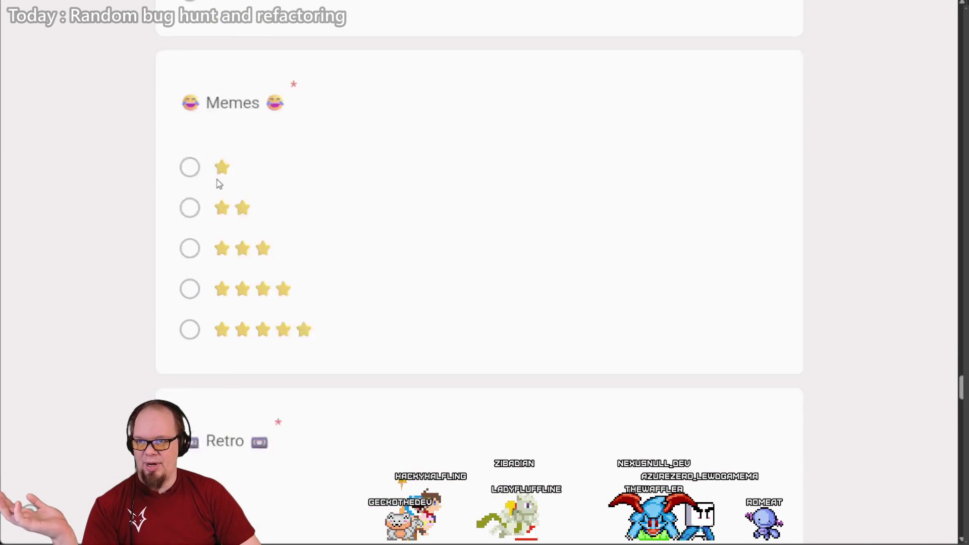
double_click(226, 183)
scroll(228, 178, "down", 1)
scroll(228, 179, "down", 13)
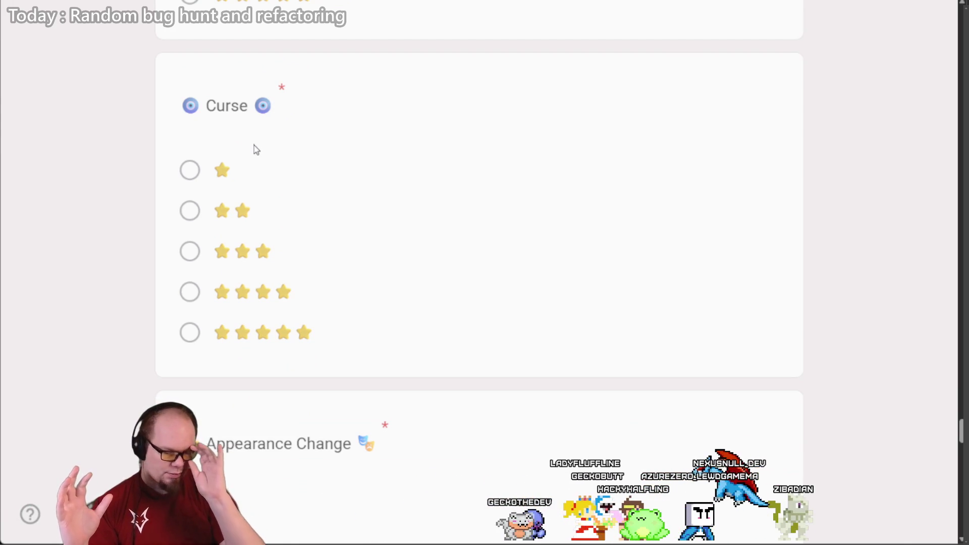
key("ctrl+shift+n")
Step: Search Google for 'betty bop', then clear the search query
type("betty bop")
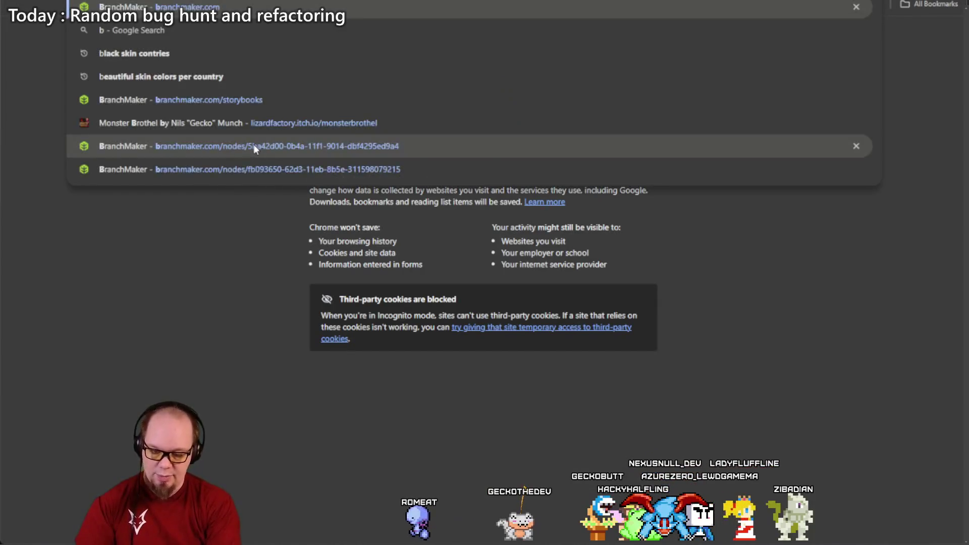
key("Return")
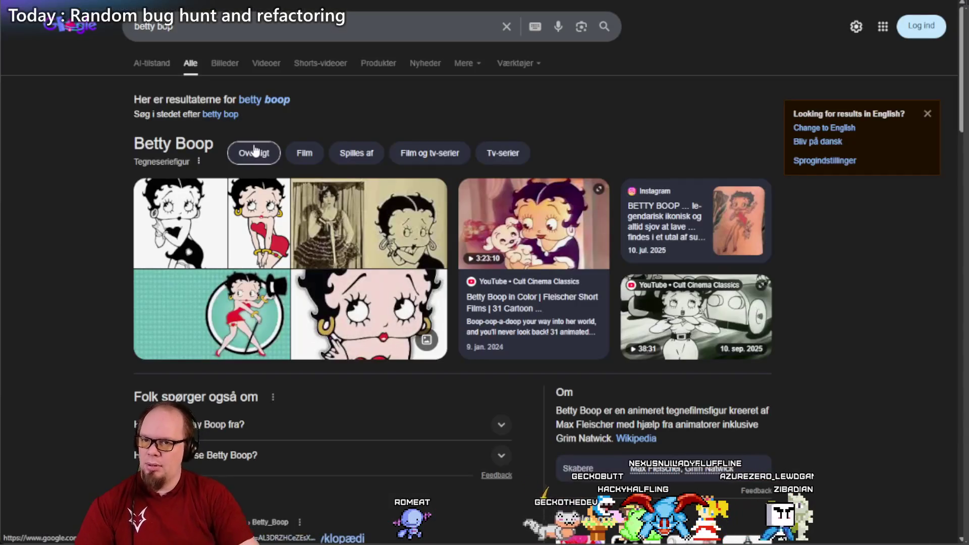
left_click(203, 32)
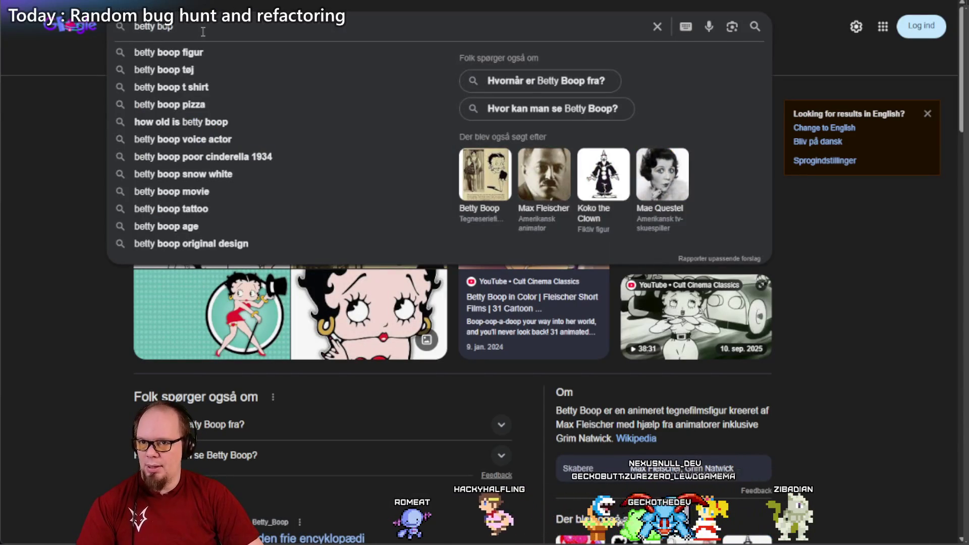
key("ctrl+a")
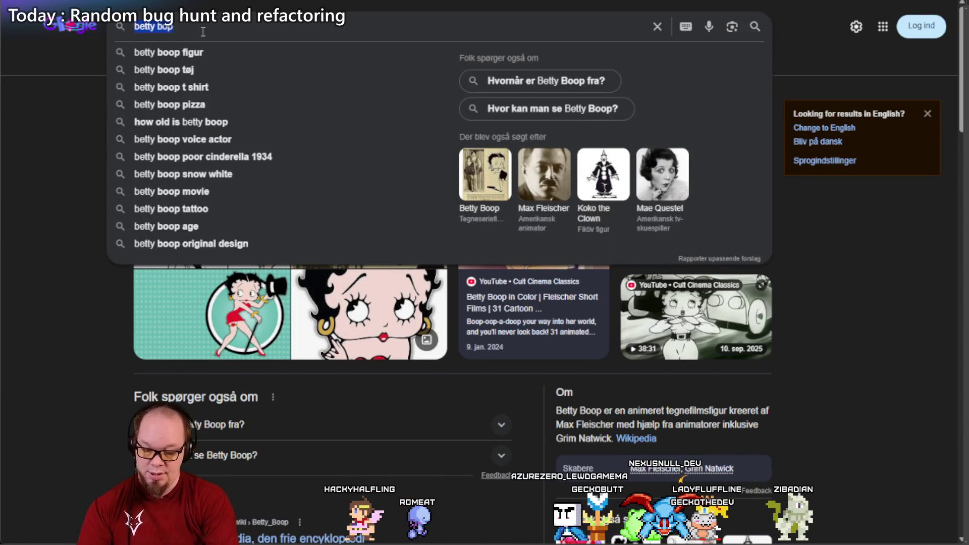
type("70")
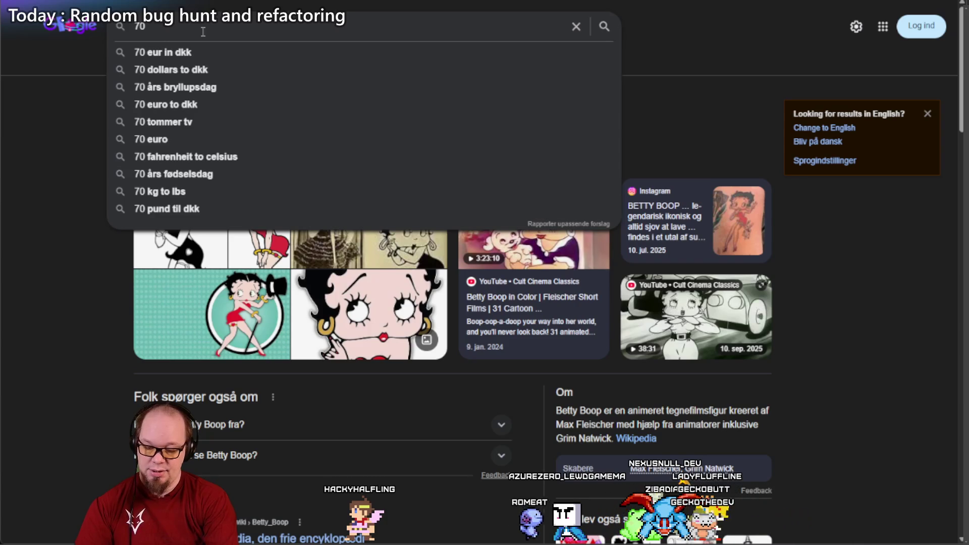
key("BackSpace")
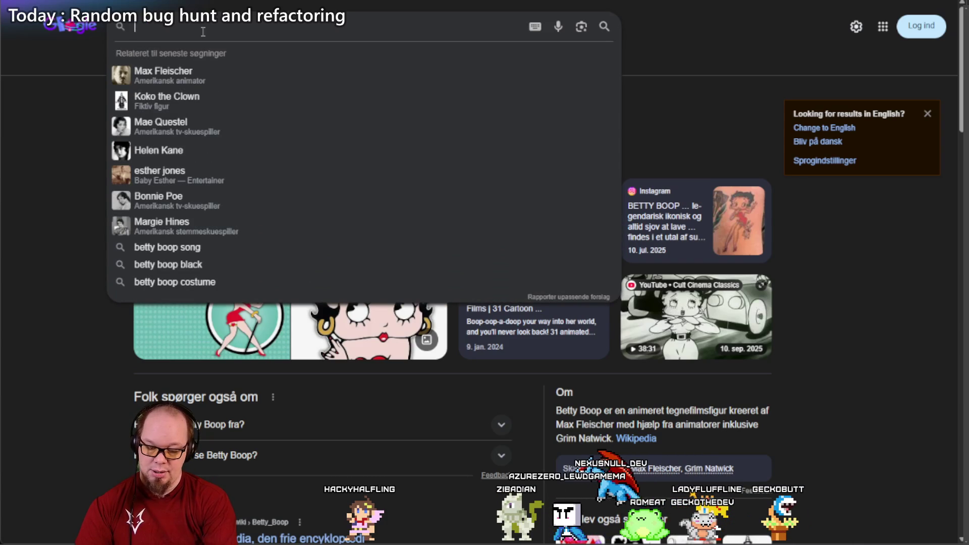
Step: Search 'fashion style grease girl', expand 'What did the girls wear in Grease?' and select 'Pink Ladies'
type("fash")
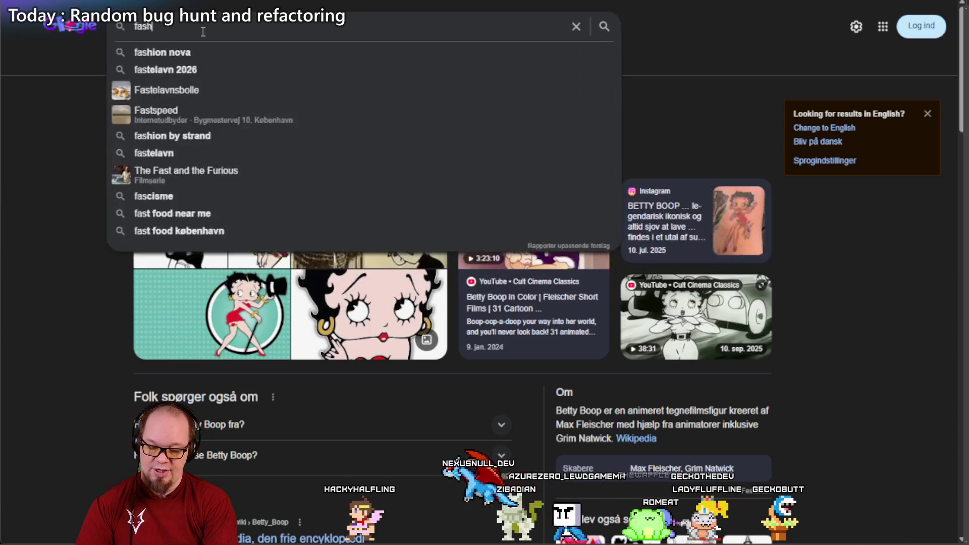
type("ion style ")
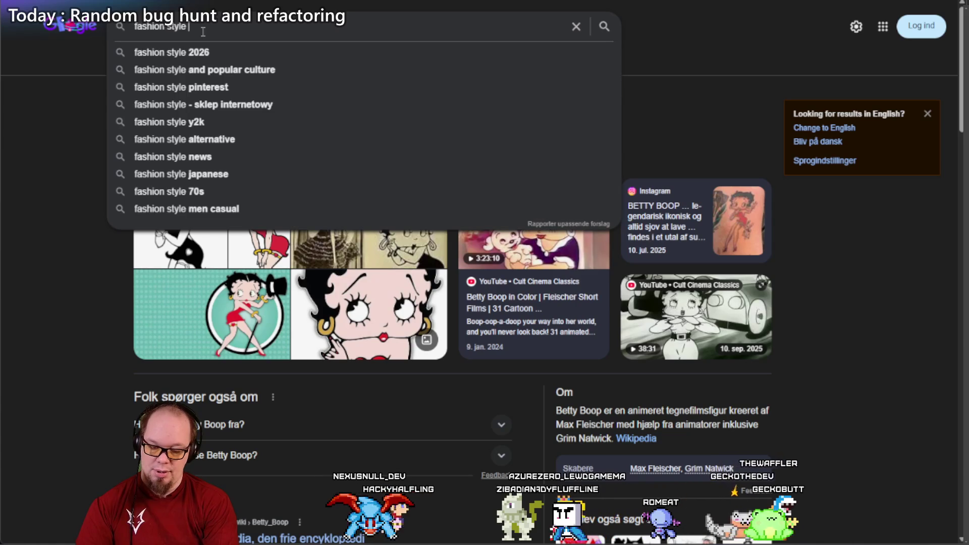
type("grease")
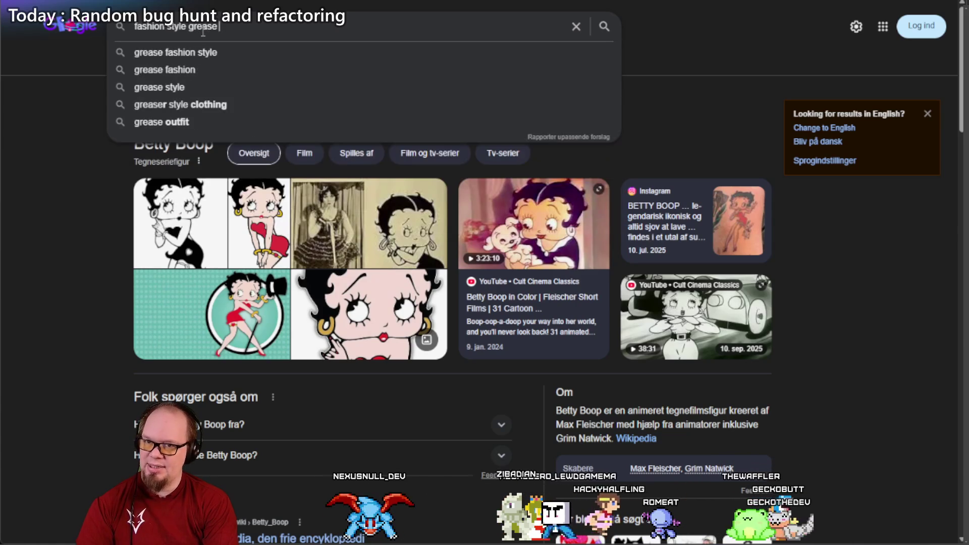
type(" girl")
key("Return")
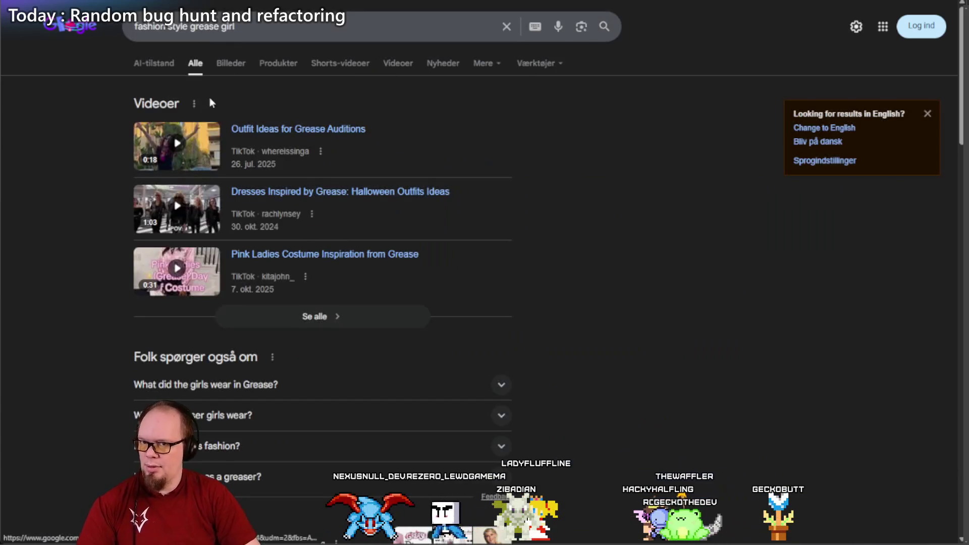
scroll(91, 114, "down", 3)
left_click(281, 212)
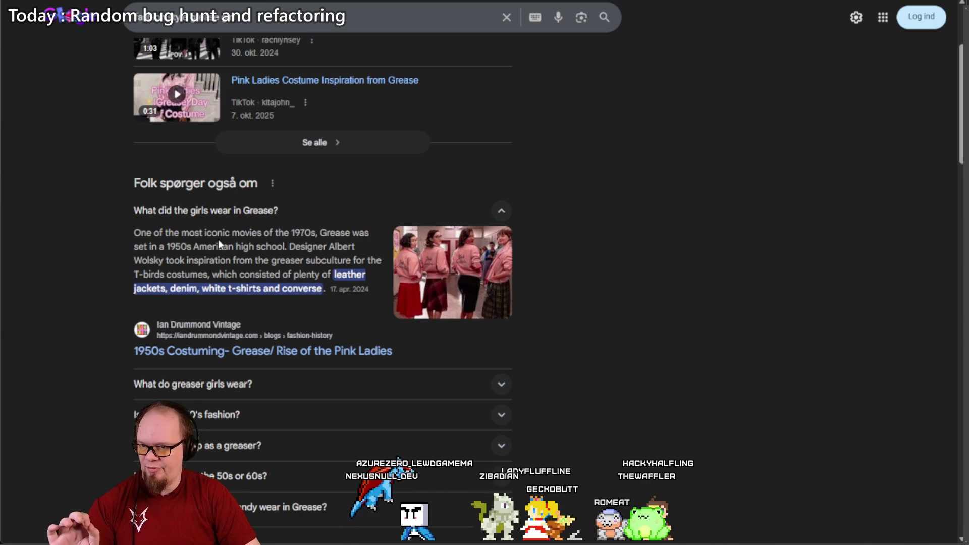
scroll(217, 238, "down", 2)
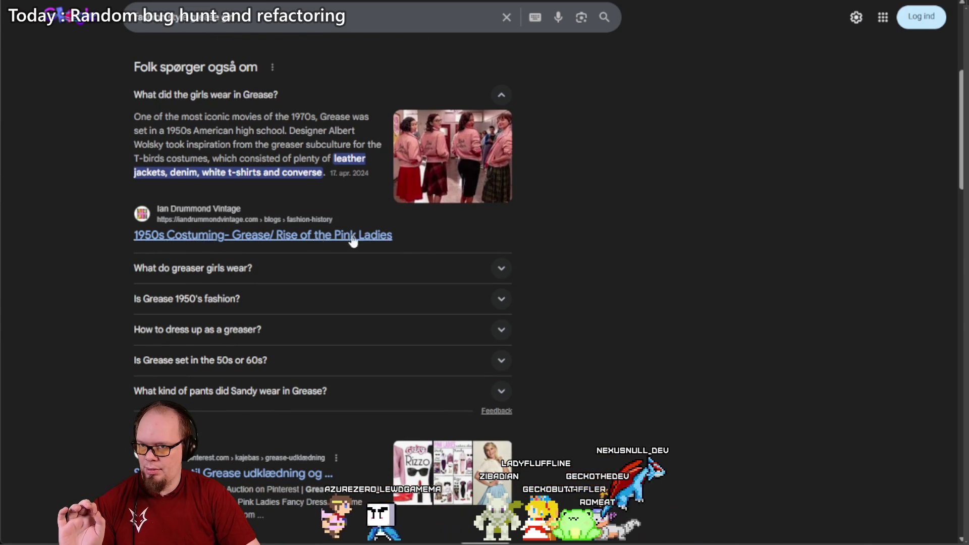
left_click_drag(402, 235, 334, 235)
key("ctrl+c")
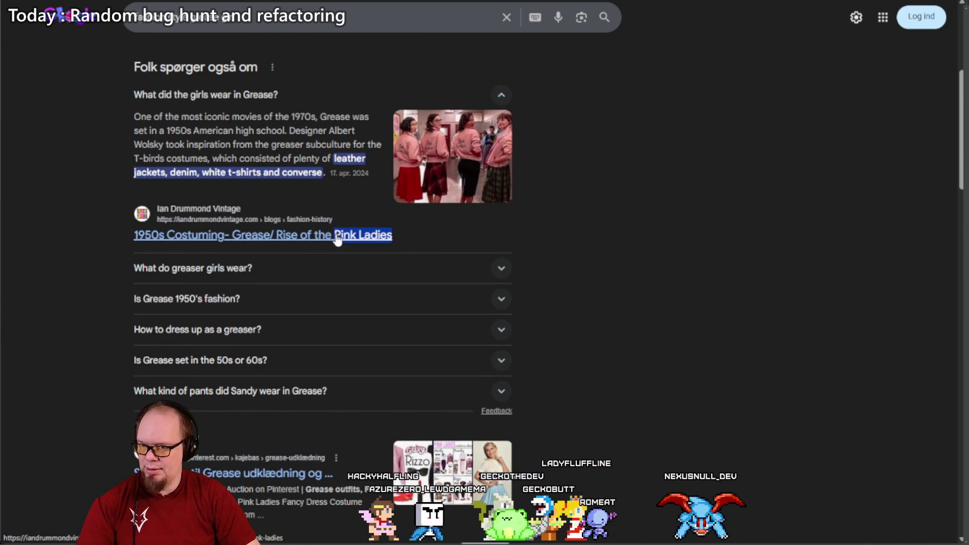
Step: Search 'Pink Ladies fashion' in a new incognito window and browse its image results
key("ctrl+shift+n")
key("ctrl+f")
type("fas")
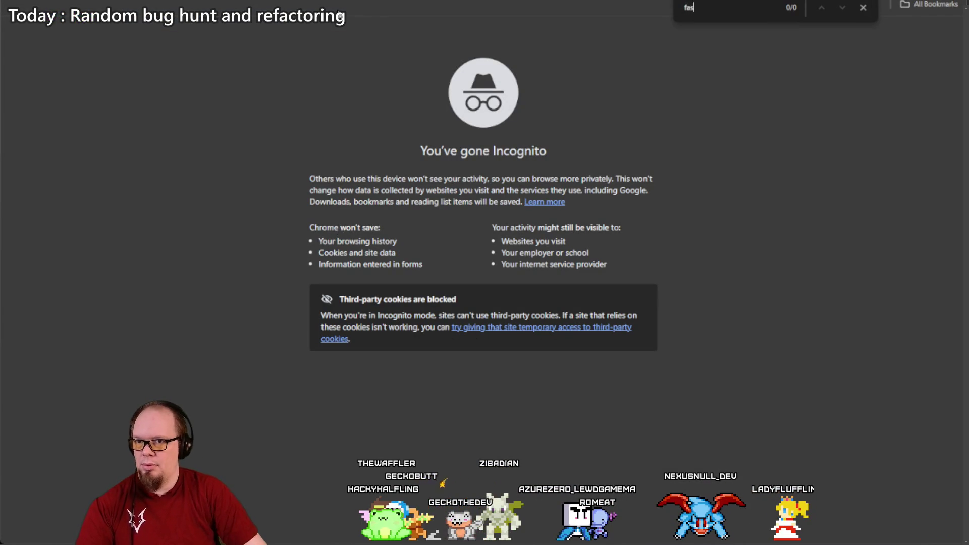
key("ctrl+l")
key("ctrl+v")
type("fashion")
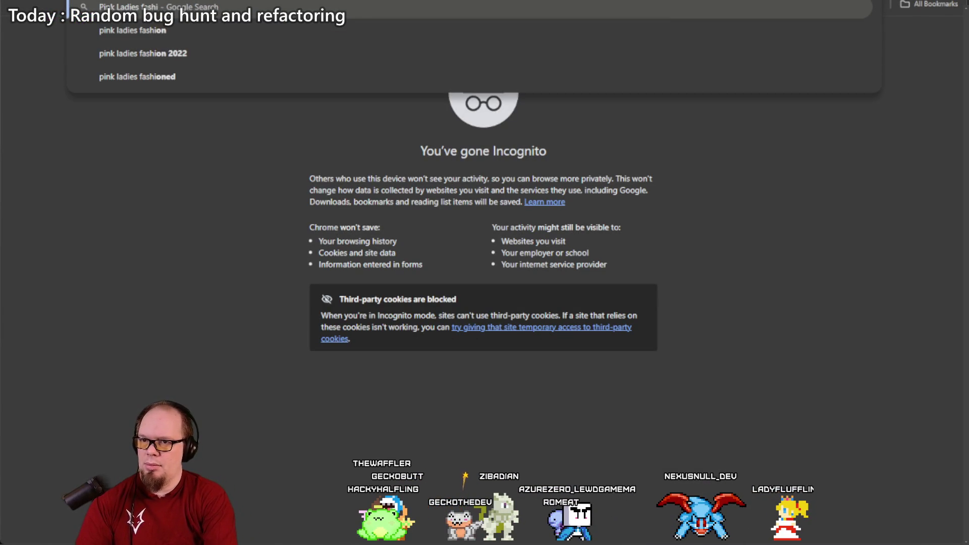
key("Return")
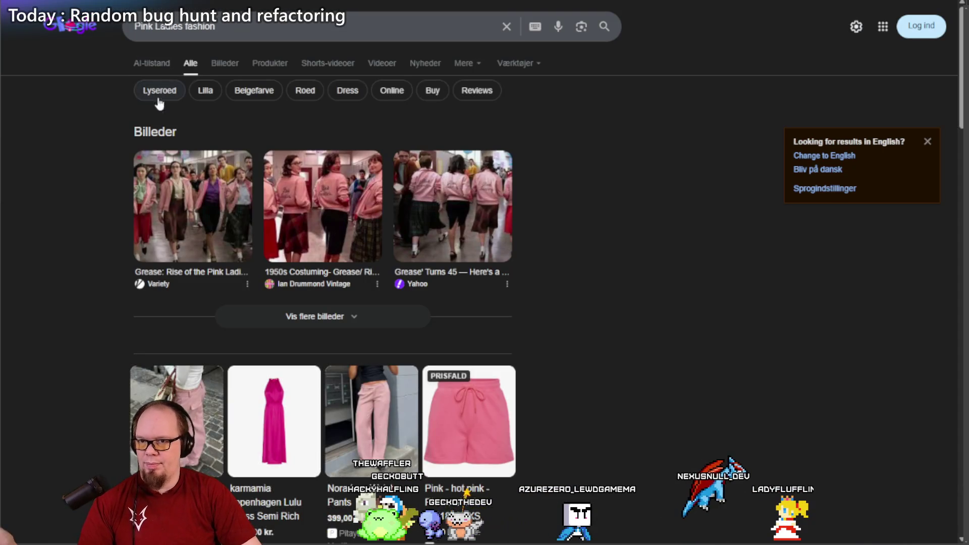
left_click(218, 69)
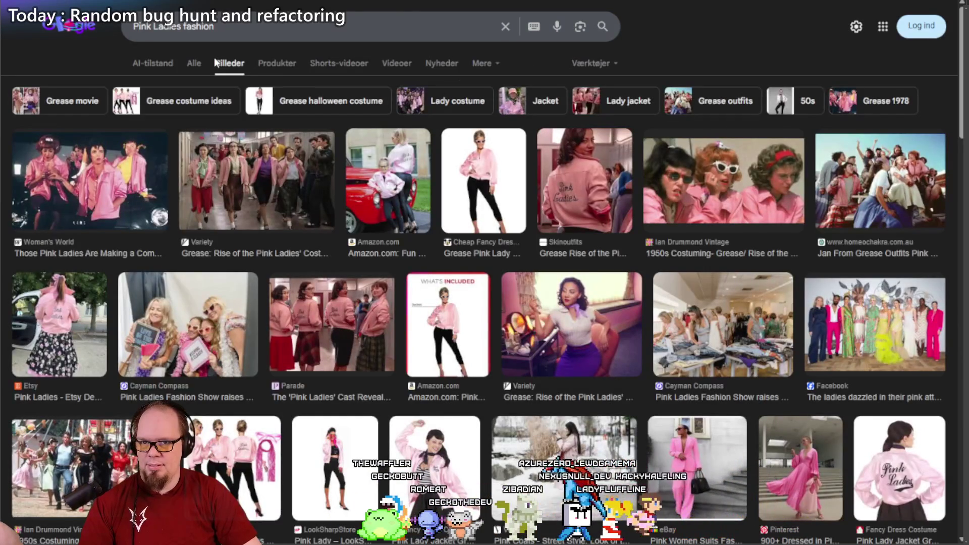
scroll(438, 187, "down", 5)
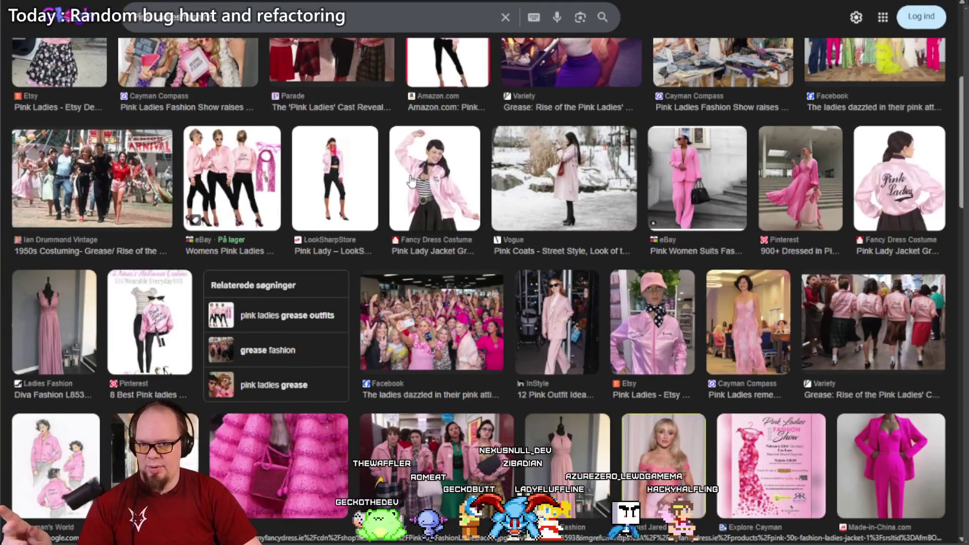
scroll(417, 194, "down", 6)
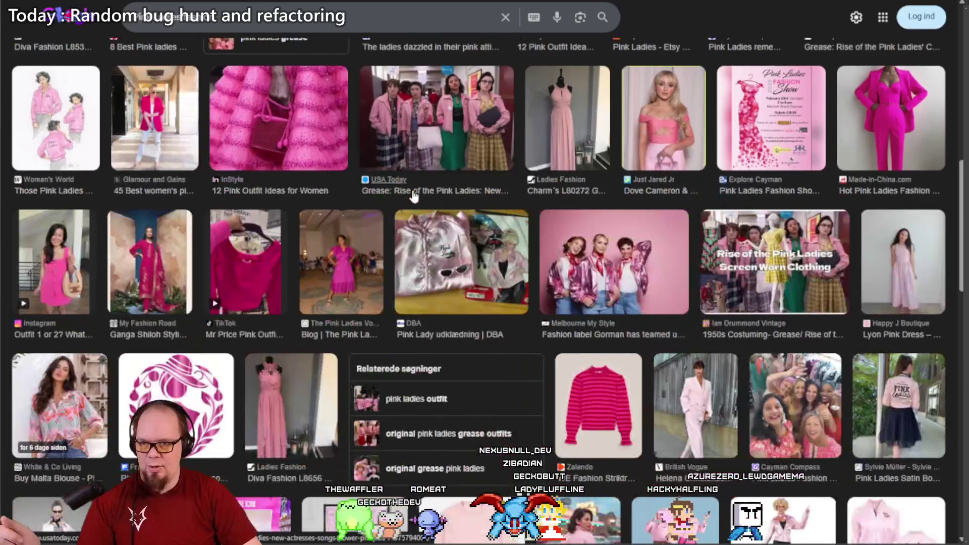
scroll(413, 196, "down", 8)
scroll(408, 202, "up", 3)
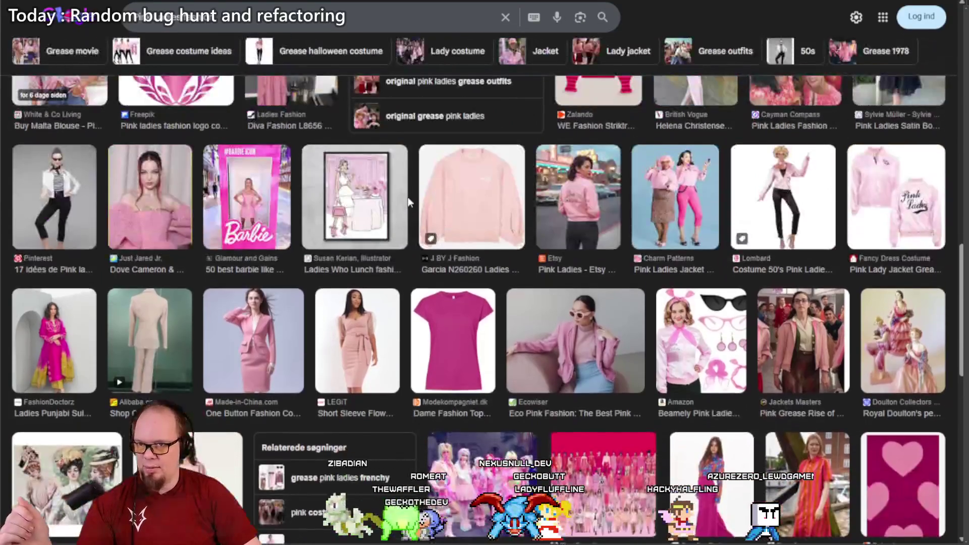
Step: Return to the Grease outfit results and search 'Poodle Skirts' from the Amazon snippet in a new window
key("alt+Left")
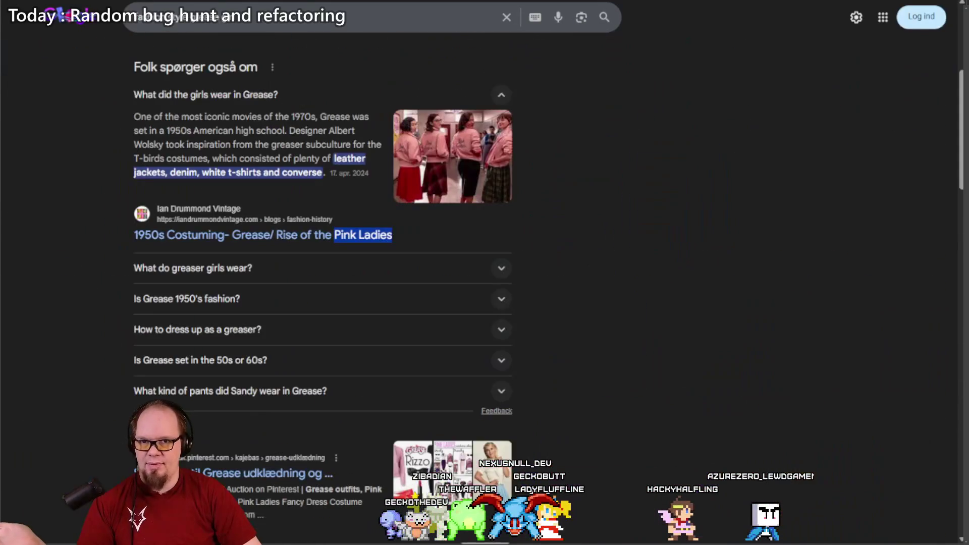
scroll(551, 162, "down", 14)
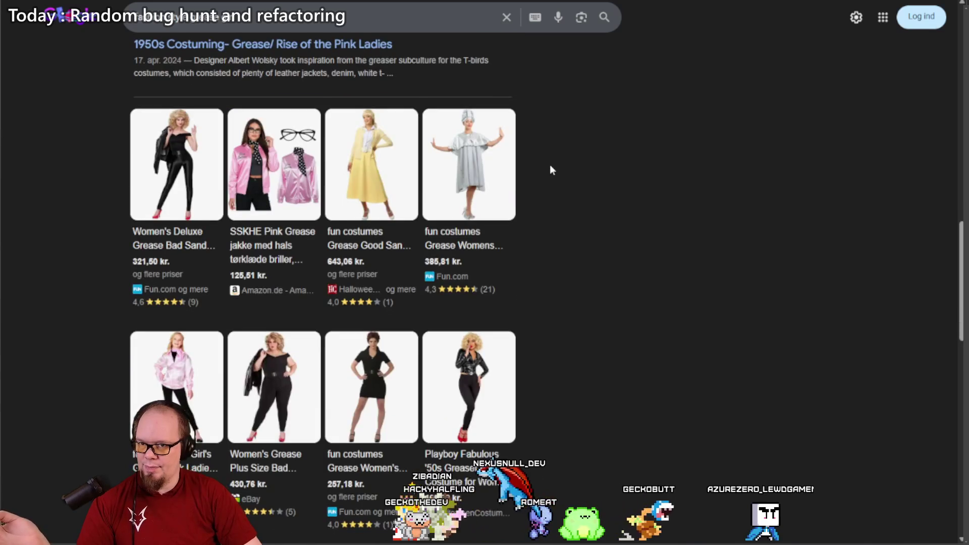
scroll(551, 169, "down", 8)
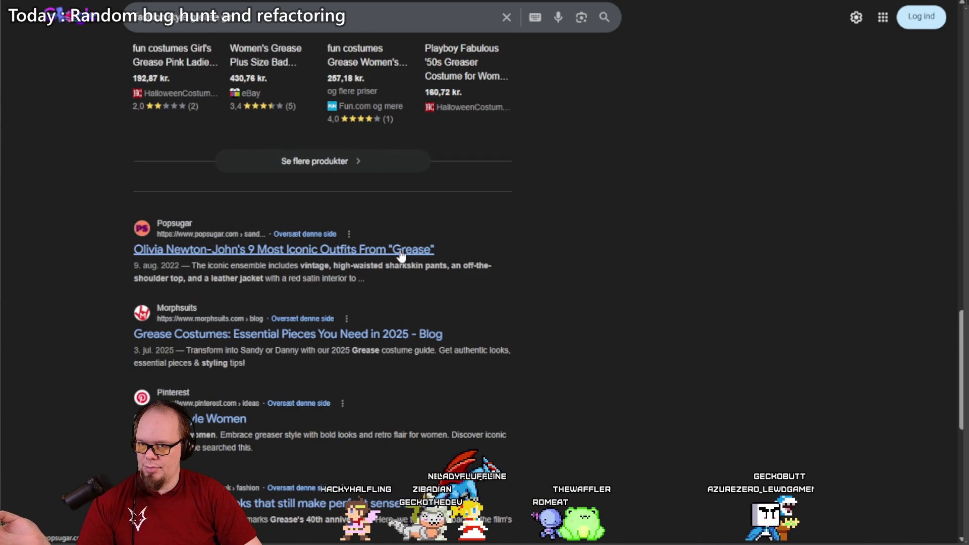
scroll(461, 225, "down", 7)
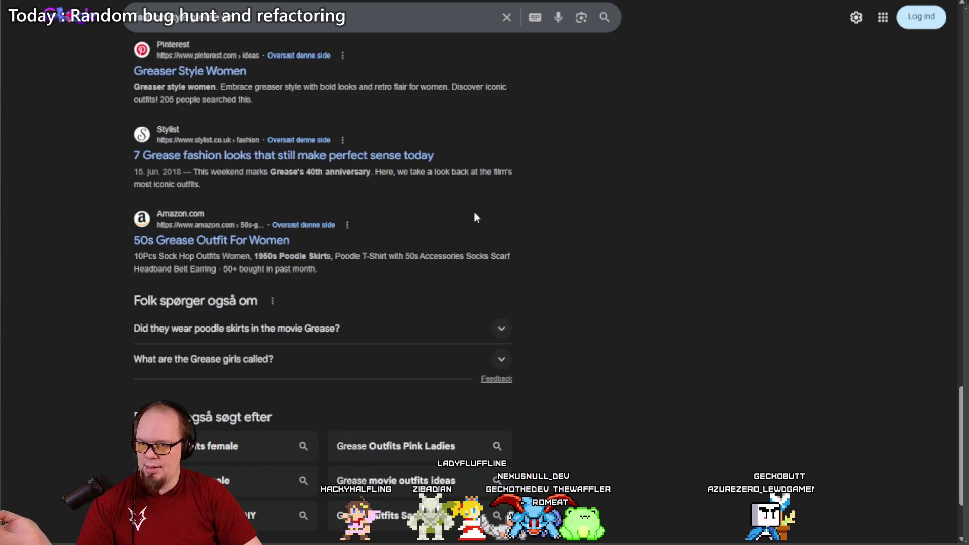
double_click(296, 256)
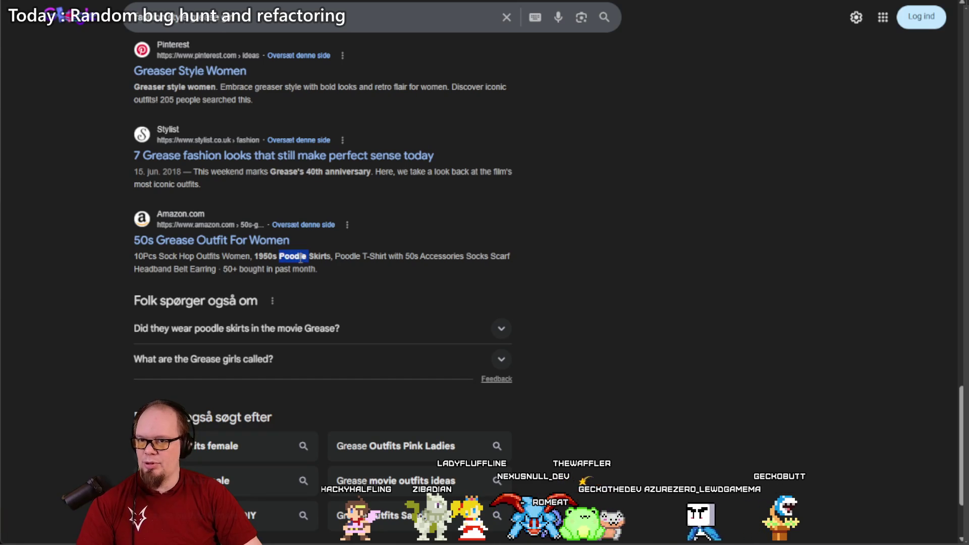
left_click(330, 256, "shift")
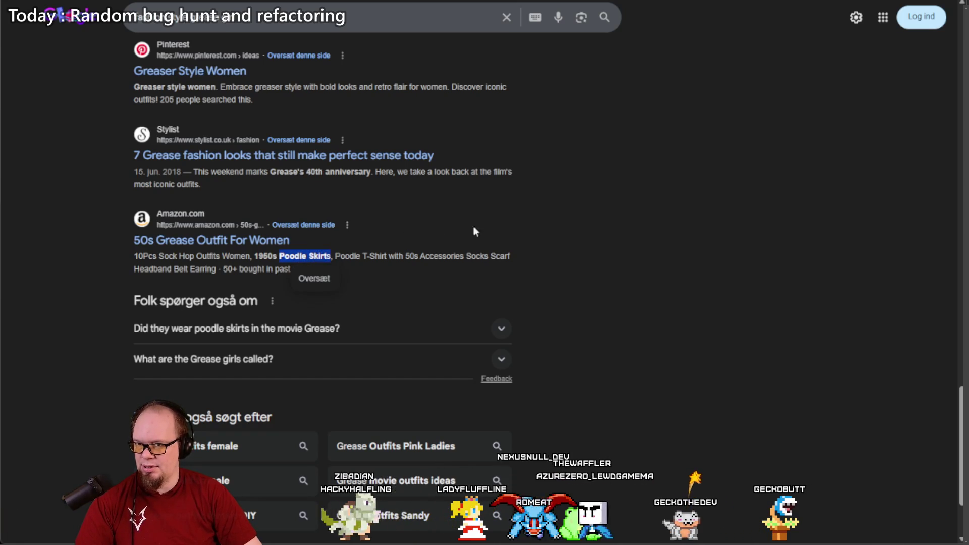
key("ctrl+c")
key("ctrl+shift+n")
key("ctrl+v")
key("Return")
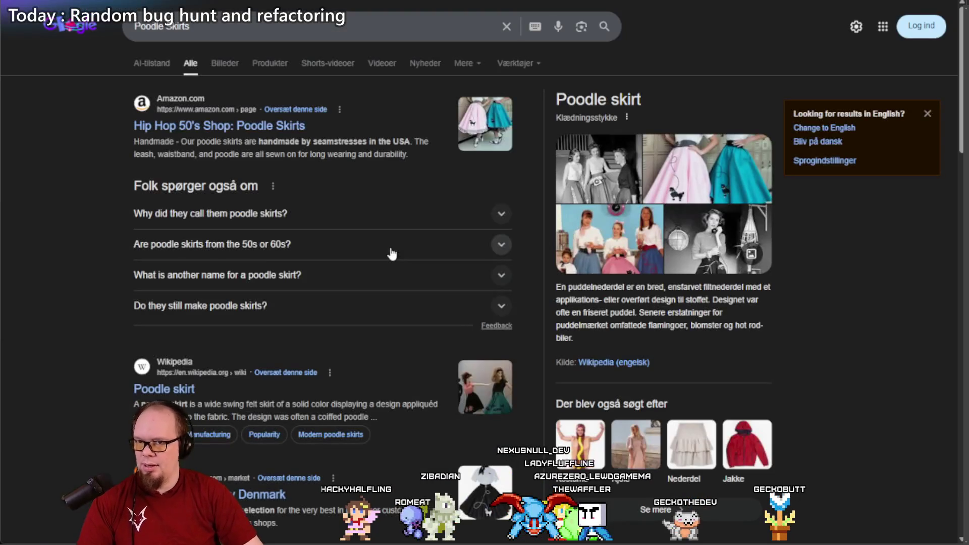
Step: Show Poodle Skirts image results and preview the Walmart, Halloween Costumes and Folkwear skirts
left_click(226, 62)
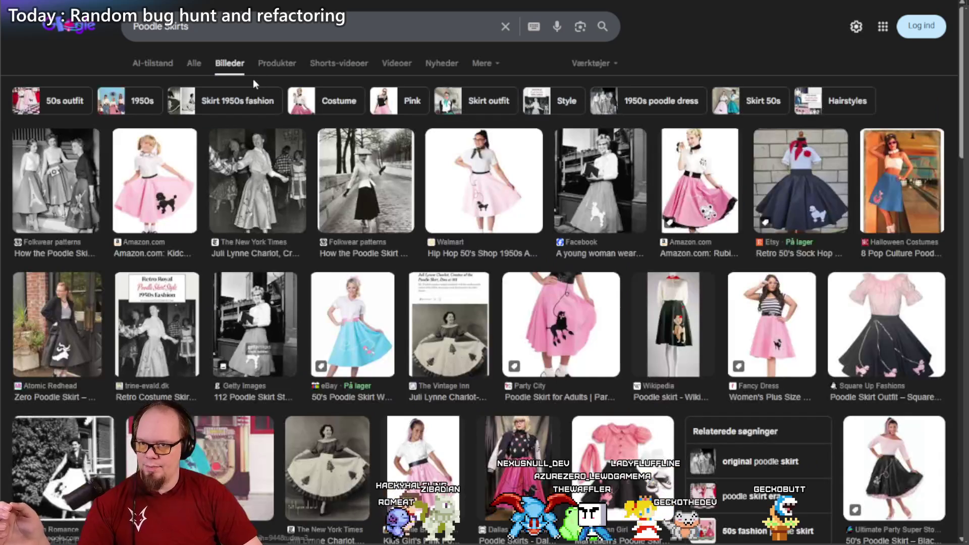
left_click(508, 175)
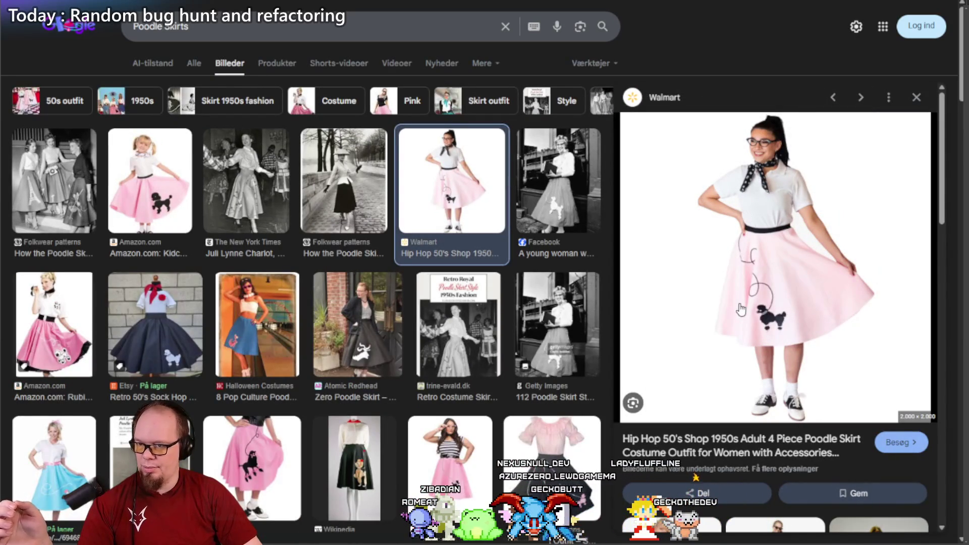
left_click(249, 314)
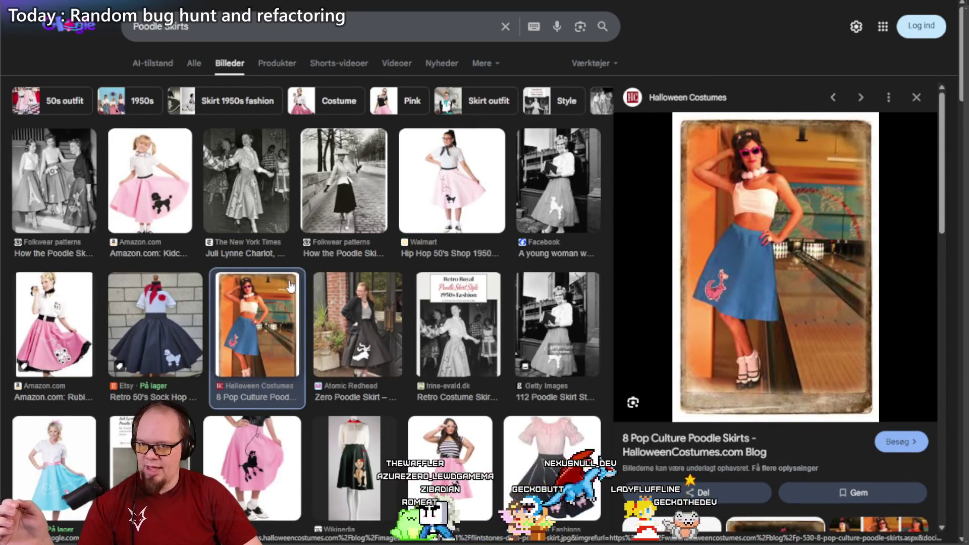
scroll(291, 287, "down", 5)
scroll(292, 185, "down", 6)
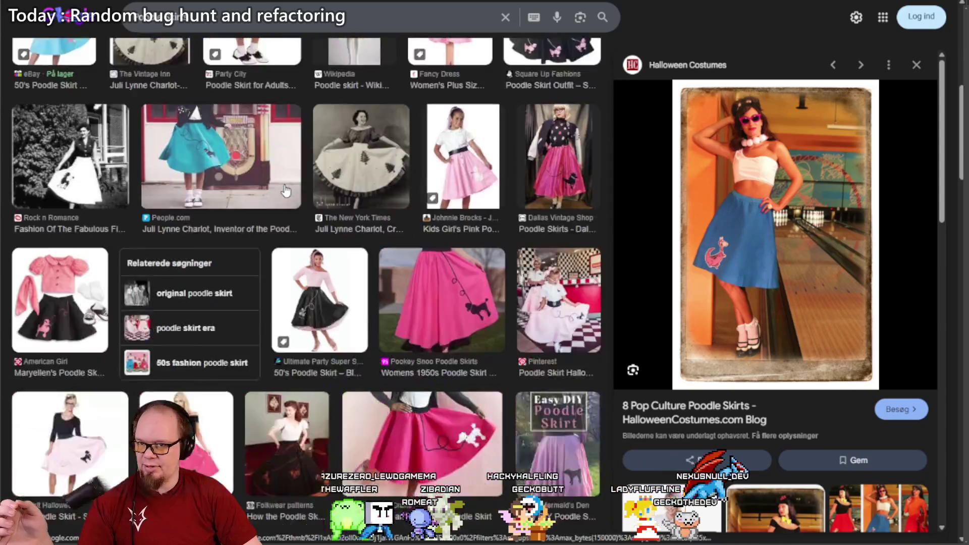
left_click(286, 225)
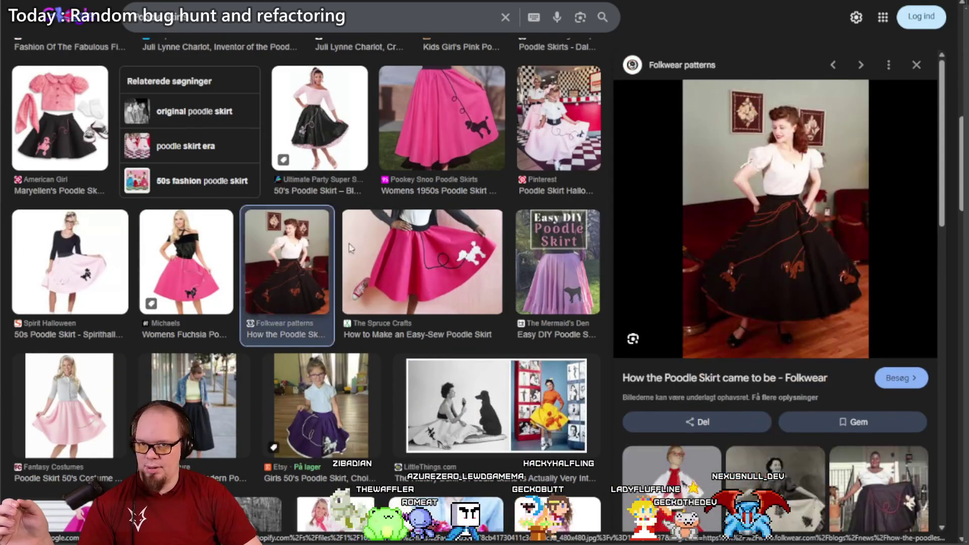
Step: Scroll further down and open the Vintage Everyday 1950s poodle skirt article
scroll(368, 232, "down", 6)
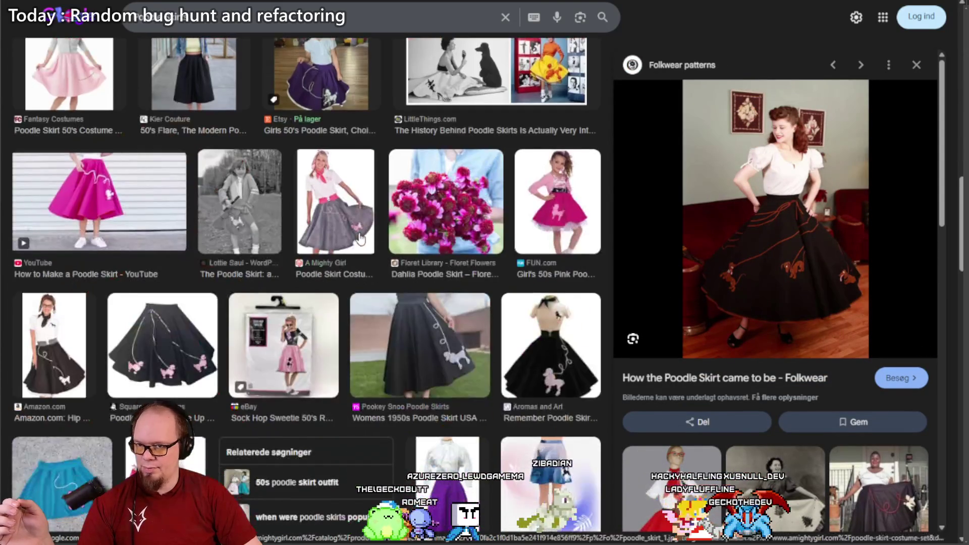
scroll(352, 229, "down", 6)
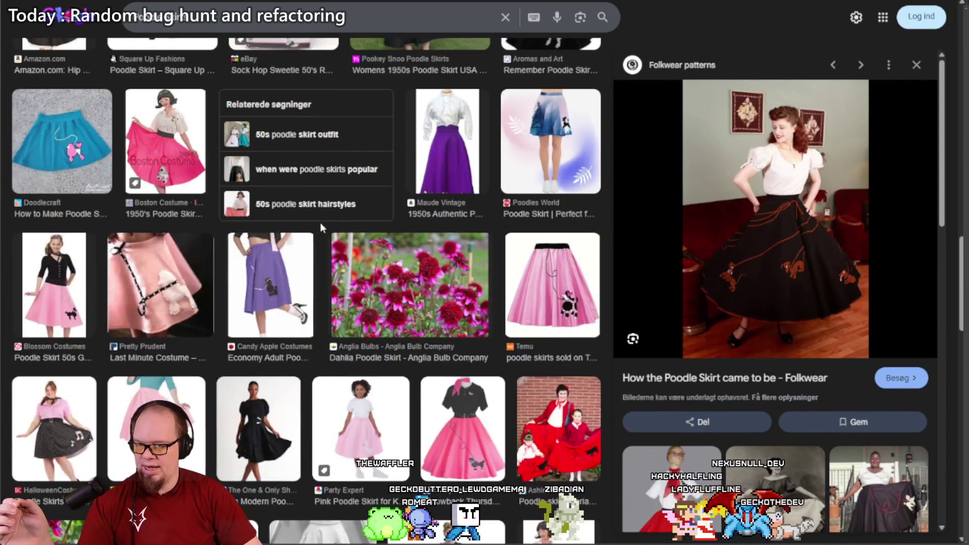
scroll(322, 228, "down", 7)
scroll(322, 228, "down", 4)
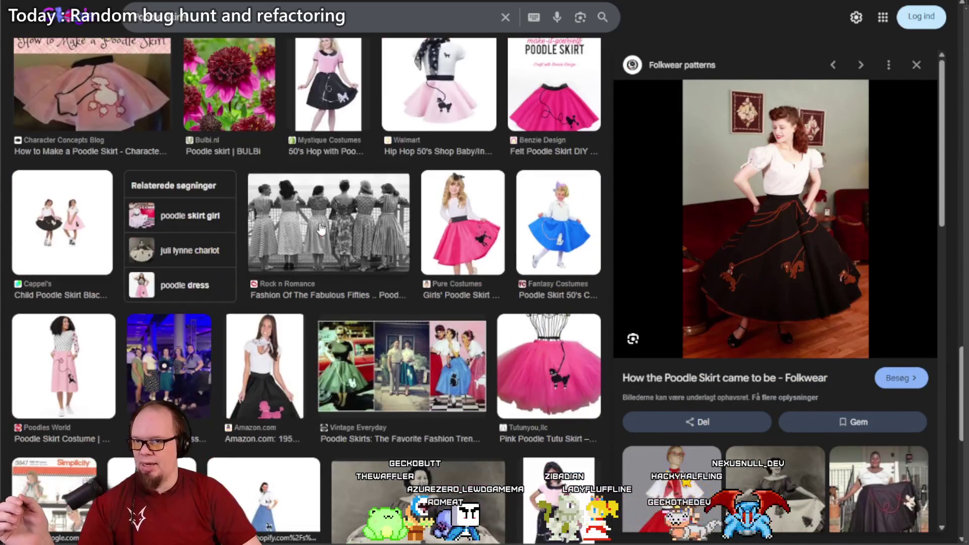
left_click(421, 333)
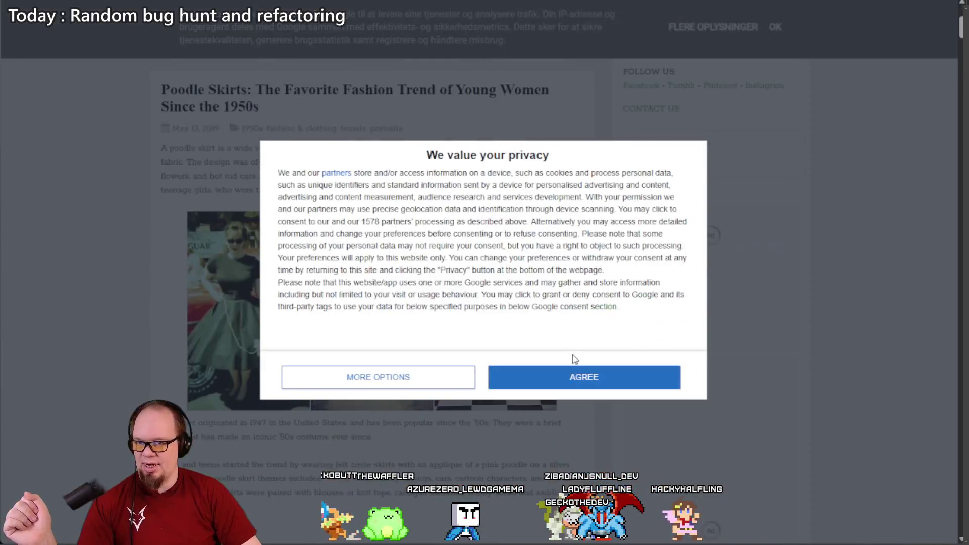
Step: Accept the privacy notice, dismiss the ad, and view the enlarged three-photo poodle skirt collage
left_click(575, 376)
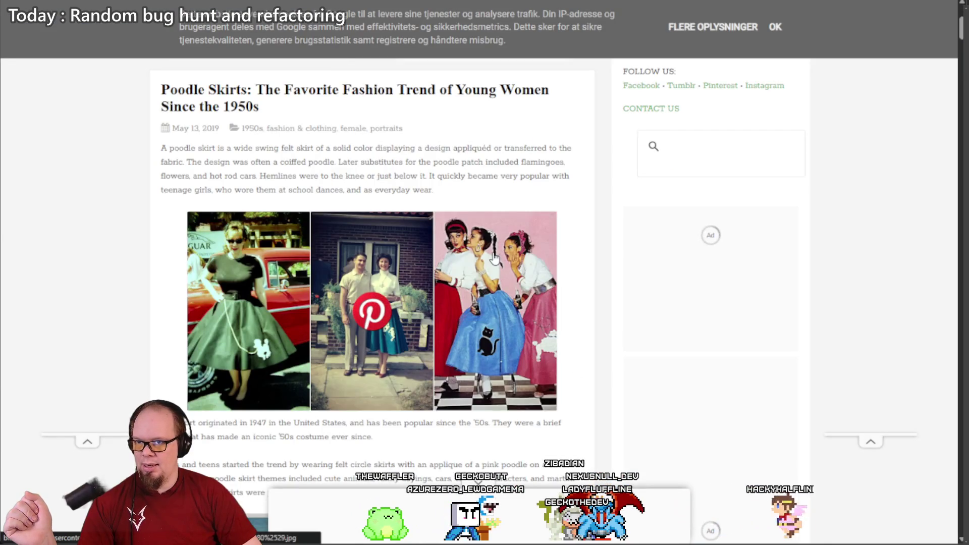
left_click(494, 258)
left_click(446, 390)
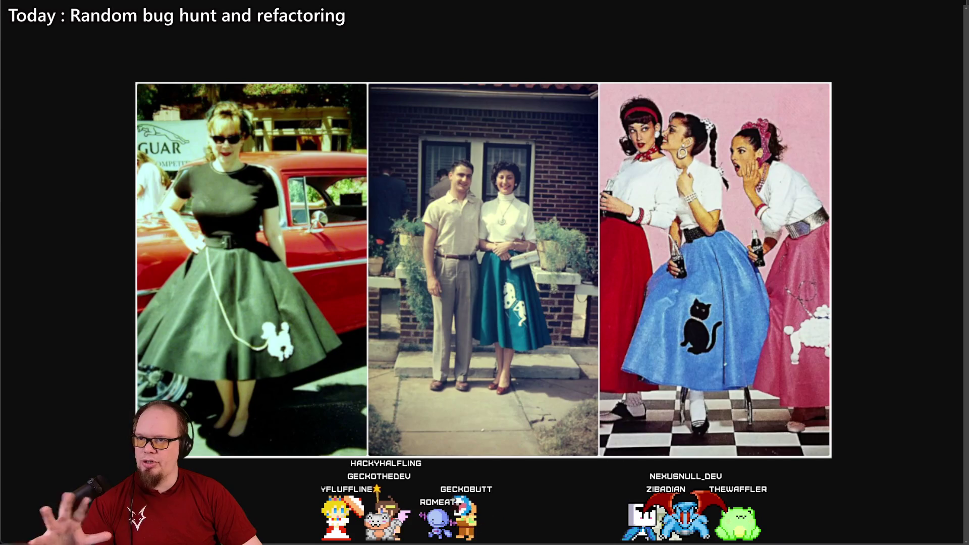
left_click(117, 177)
Step: Scroll through the article's 1950s poodle skirt photos, then go back to the image results
scroll(117, 176, "down", 10)
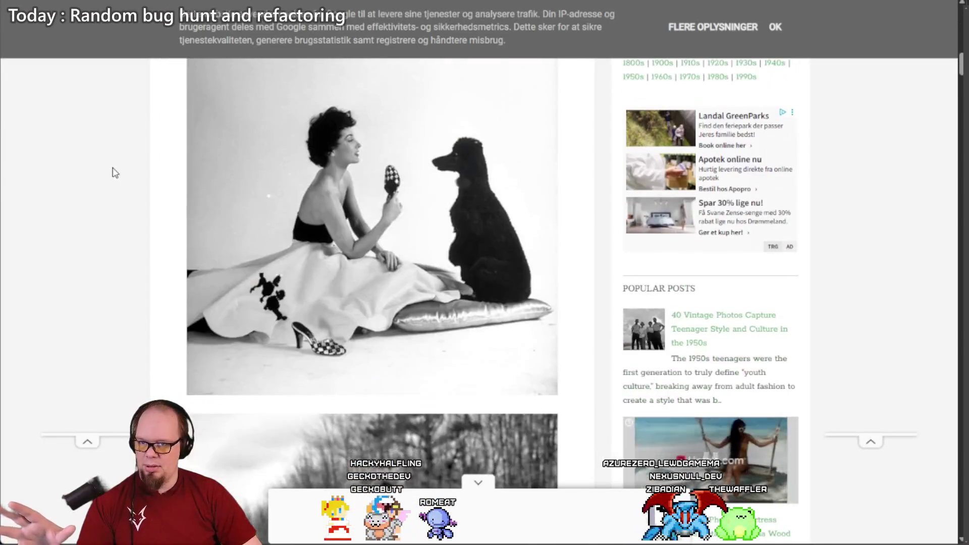
scroll(115, 172, "down", 12)
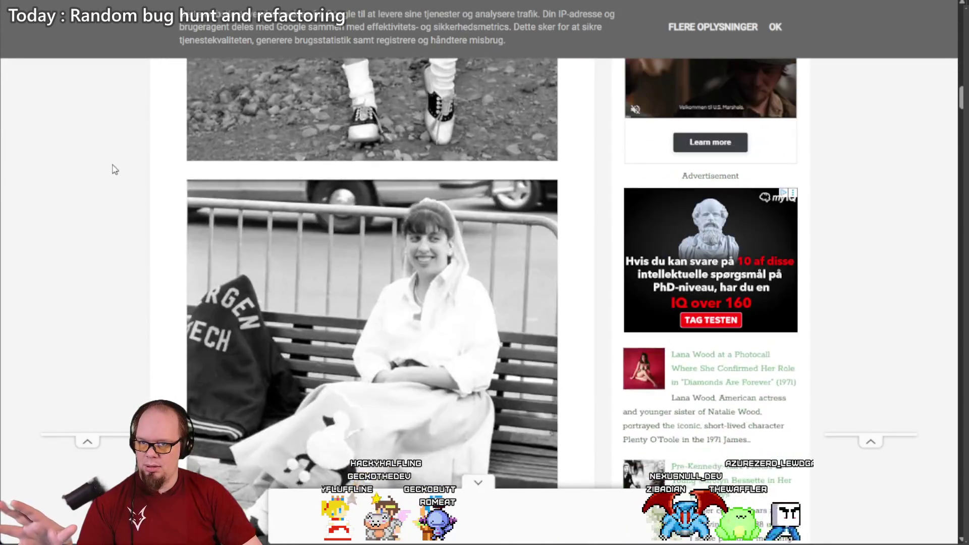
scroll(115, 170, "down", 15)
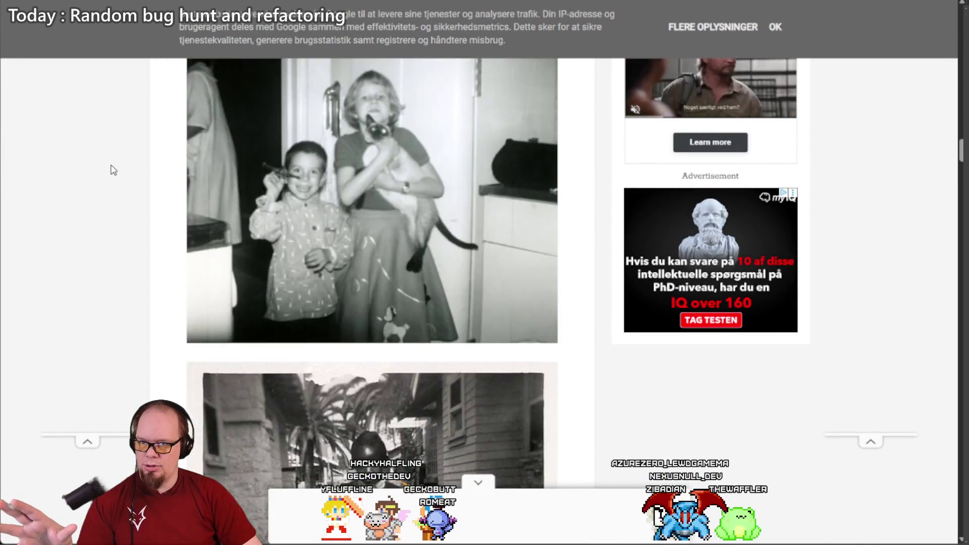
scroll(114, 170, "down", 15)
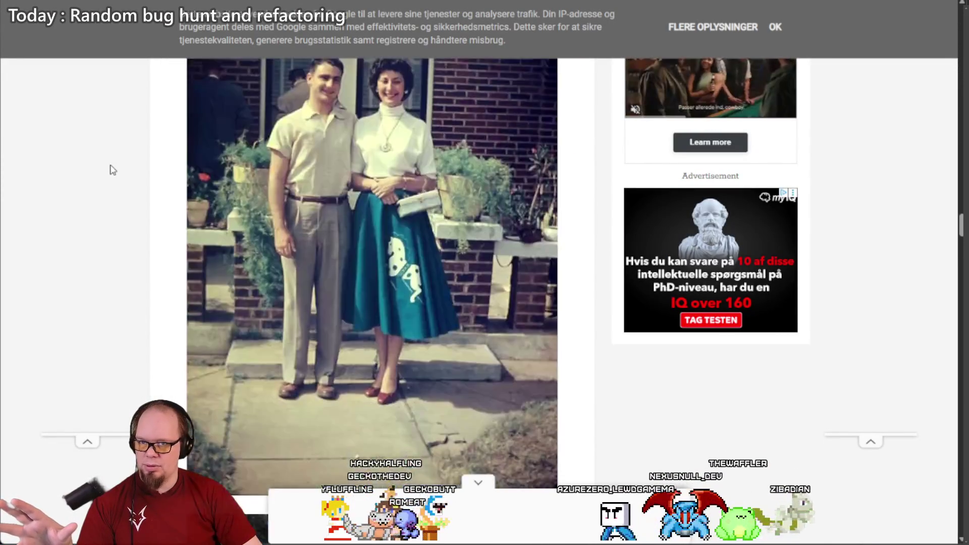
scroll(113, 170, "up", 3)
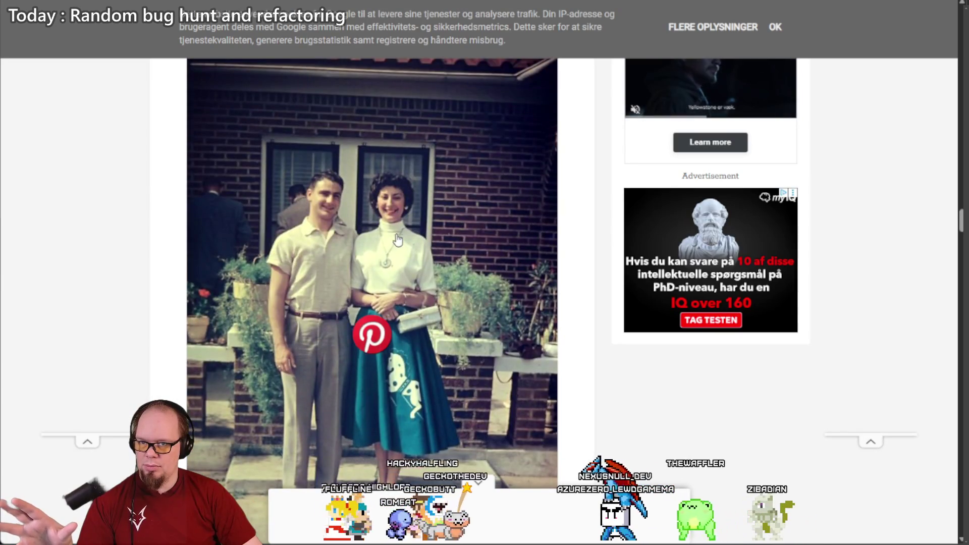
scroll(413, 228, "down", 5)
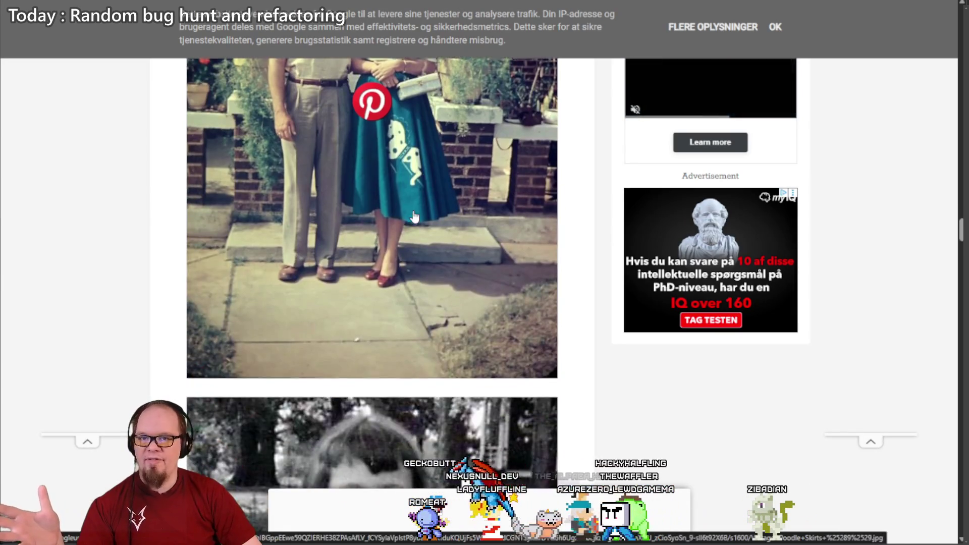
scroll(413, 228, "down", 15)
scroll(414, 217, "down", 20)
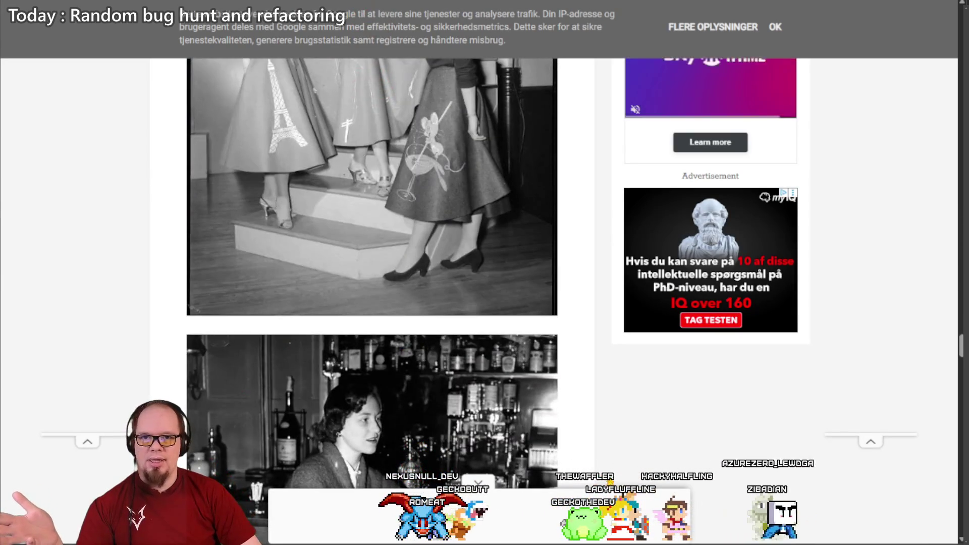
key("alt+Left")
left_click(312, 20)
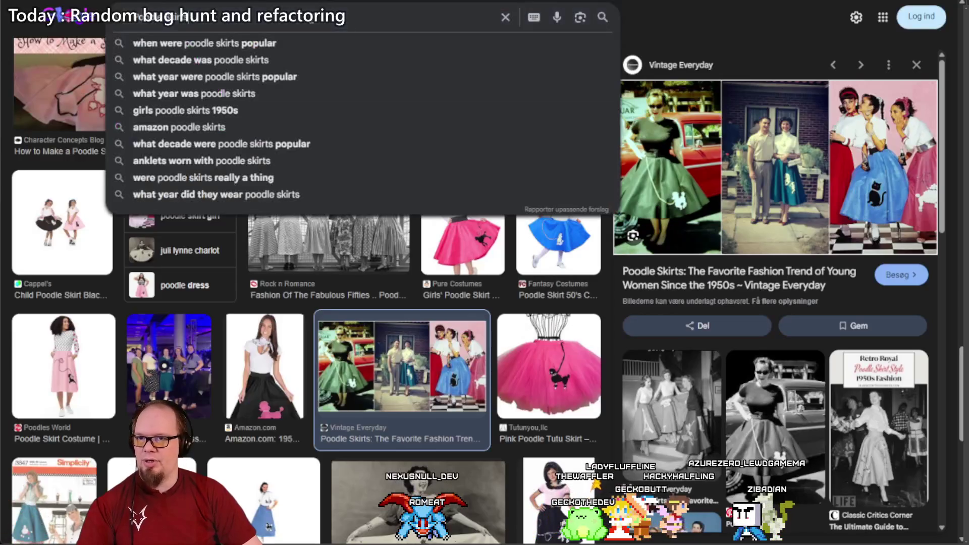
Step: Search Google Images for 'ziggy suits', then start a post-war suits search in a new private window
type("ziggy")
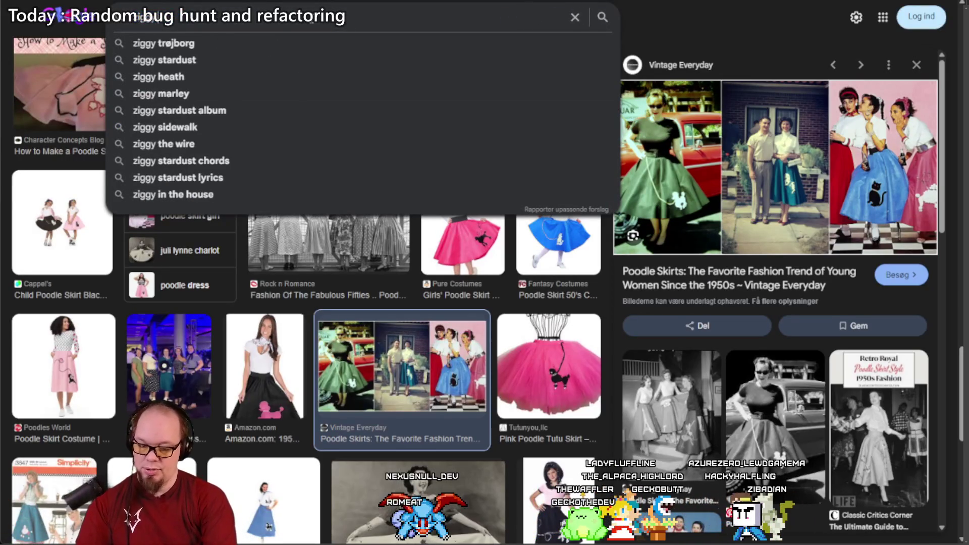
type(" suits")
key("Return")
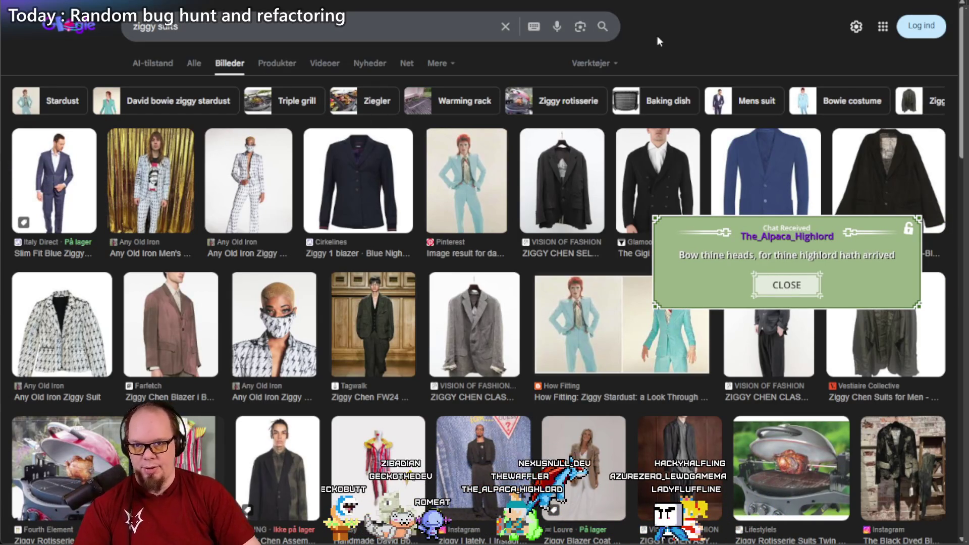
key("ctrl+shift+n")
type("pcist")
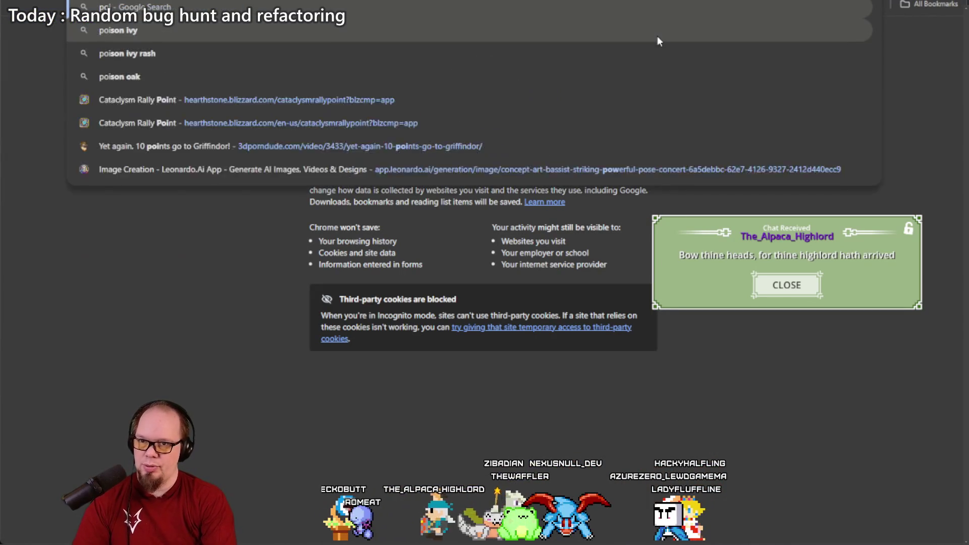
type(" war suits girls")
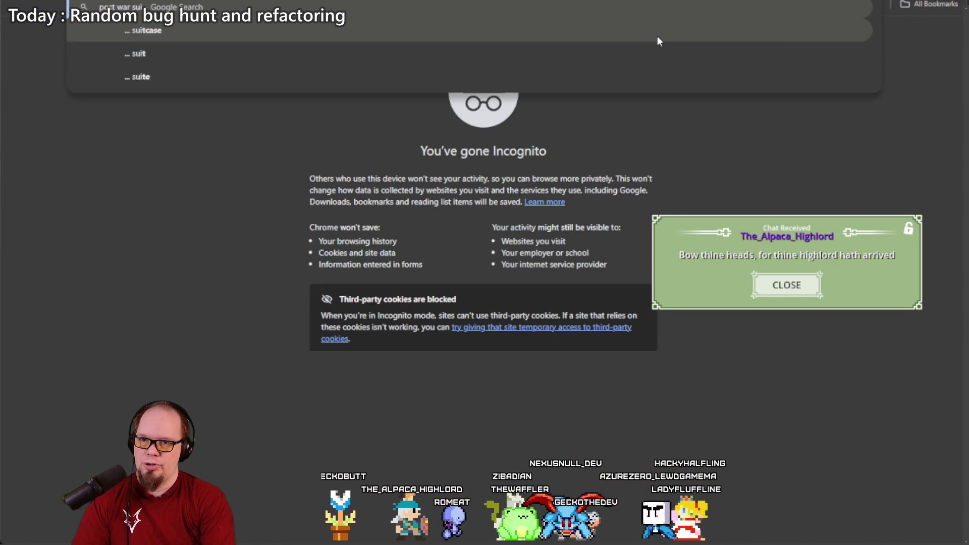
Step: Search 'post war suits girls' and browse its image results
key("Return")
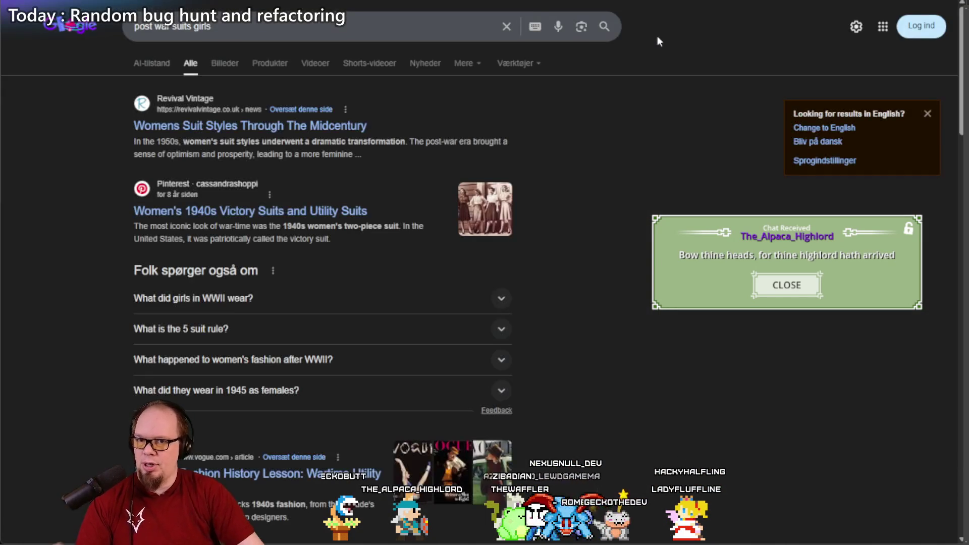
left_click(230, 69)
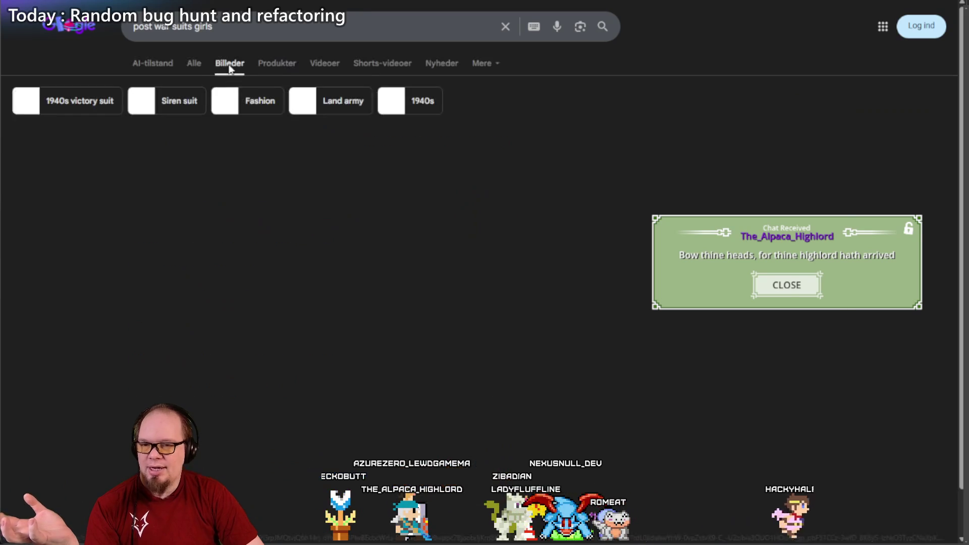
scroll(262, 117, "down", 5)
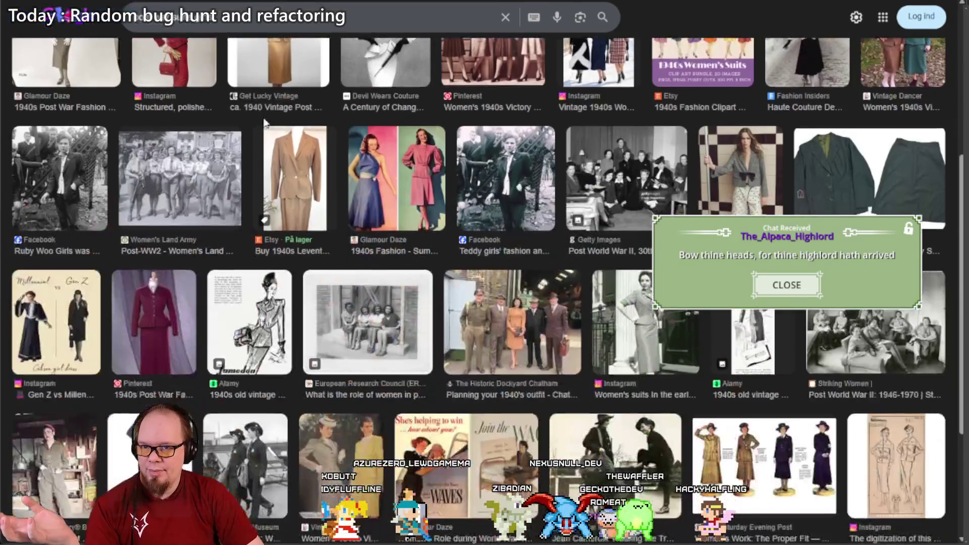
scroll(265, 123, "down", 4)
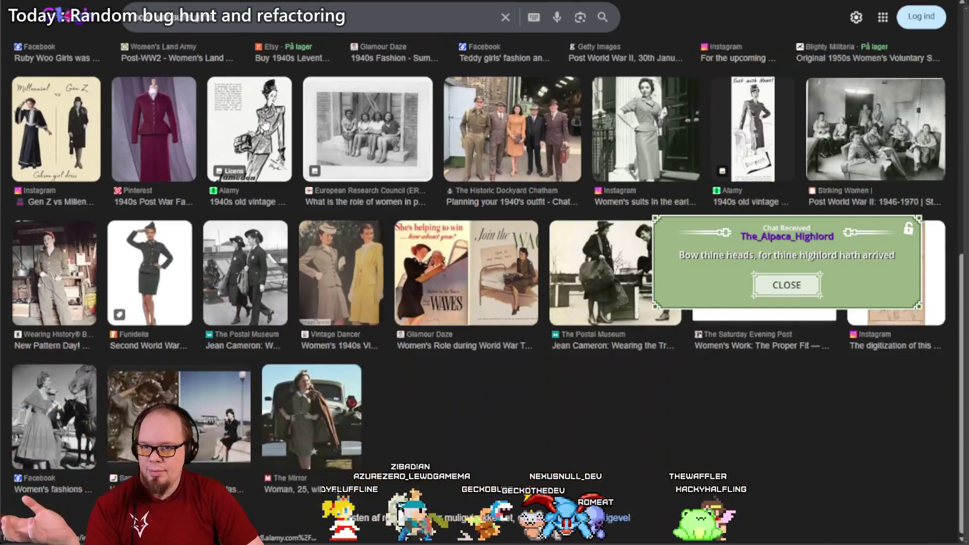
scroll(264, 122, "up", 10)
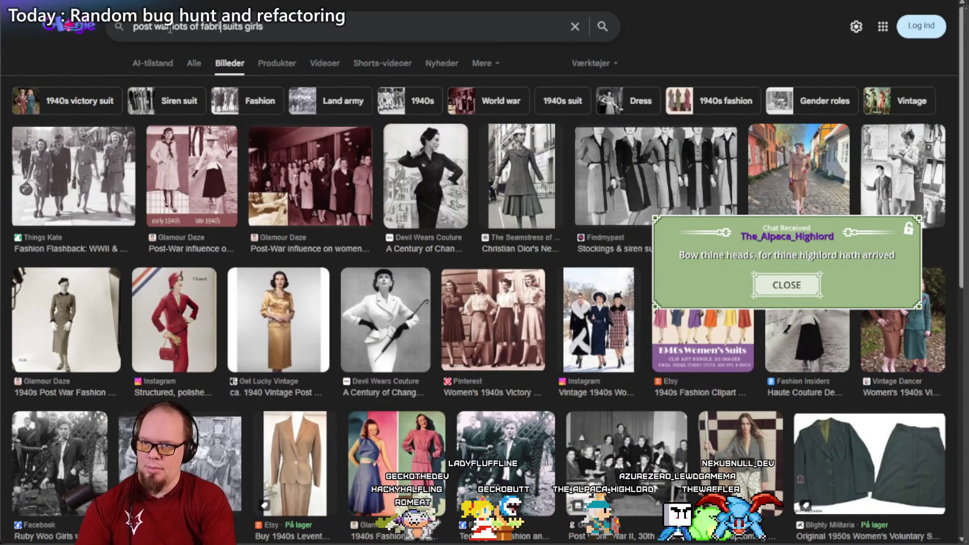
Step: Refine the image search to 'post war lots of fabric suits' without 'girls'
type("c")
key("Return")
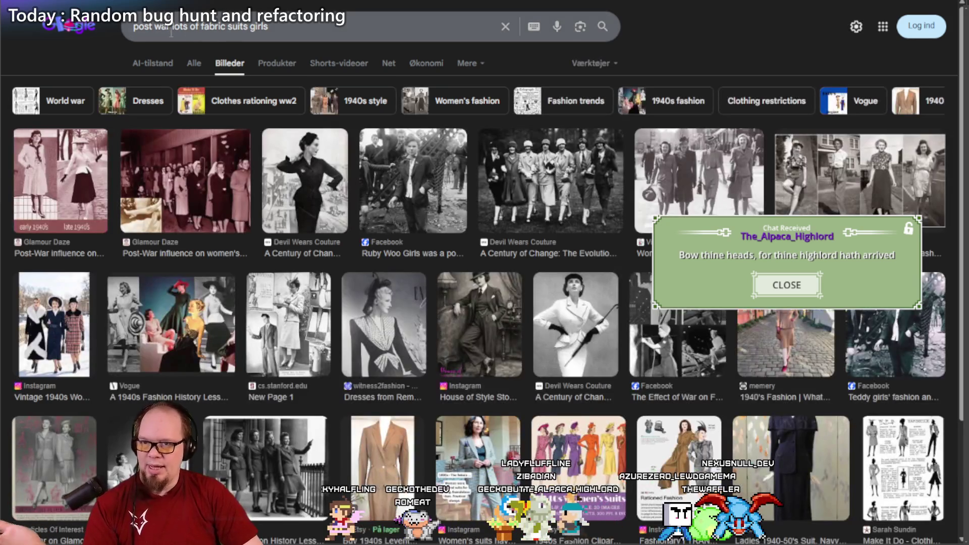
double_click(228, 28)
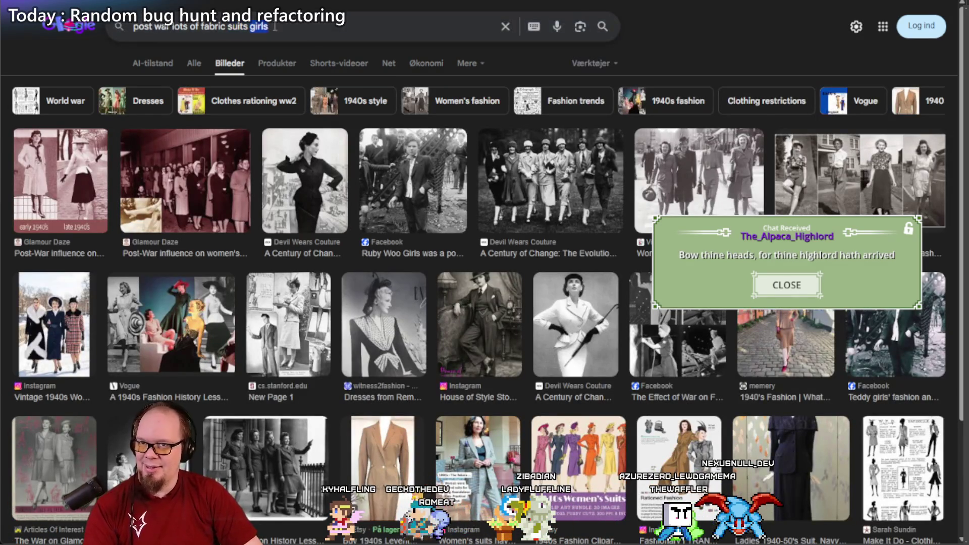
key("BackSpace")
key("Return")
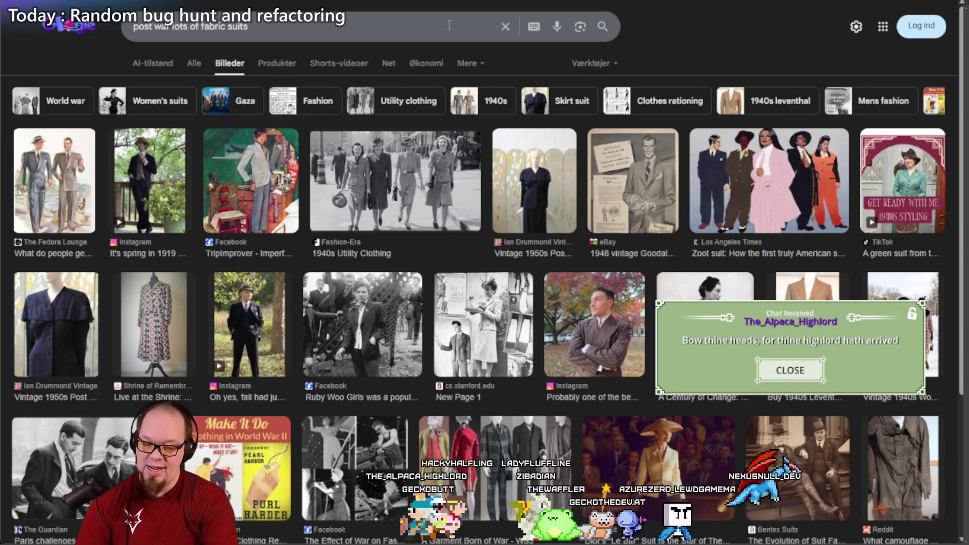
key("ctrl+shift+n")
Step: Search images for 'zoot suit', refine to 'zoot suit gurl', and preview the Pinterest white-overalls image
type("zo")
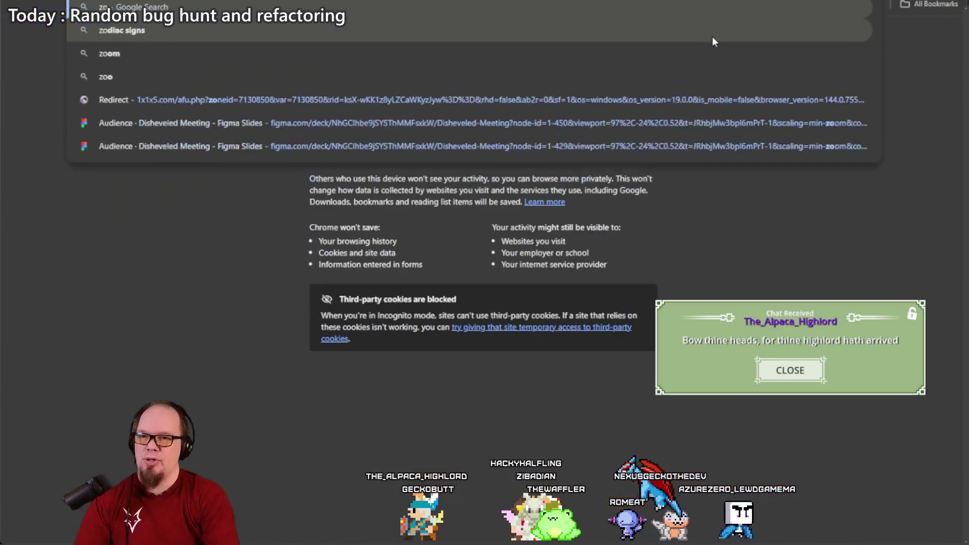
type("ot suit")
key("Return")
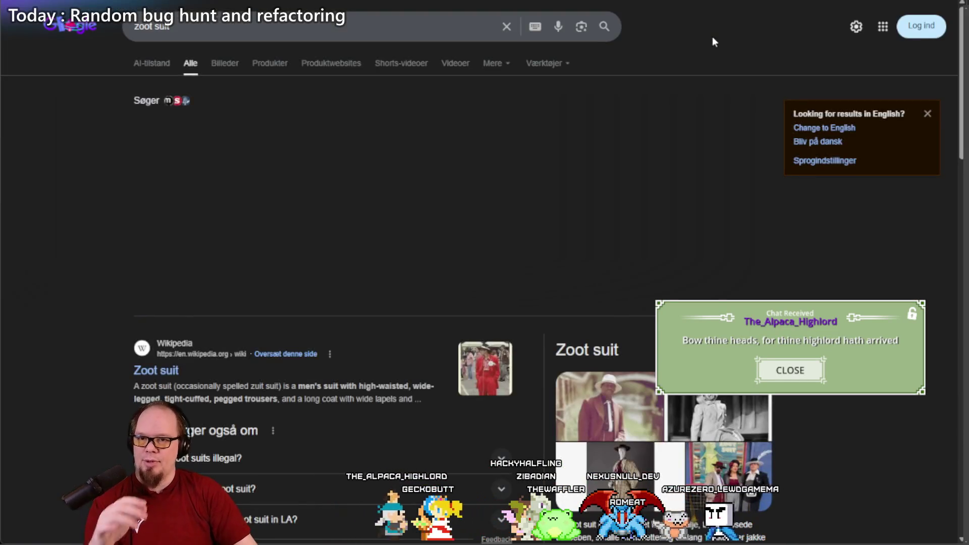
left_click(225, 63)
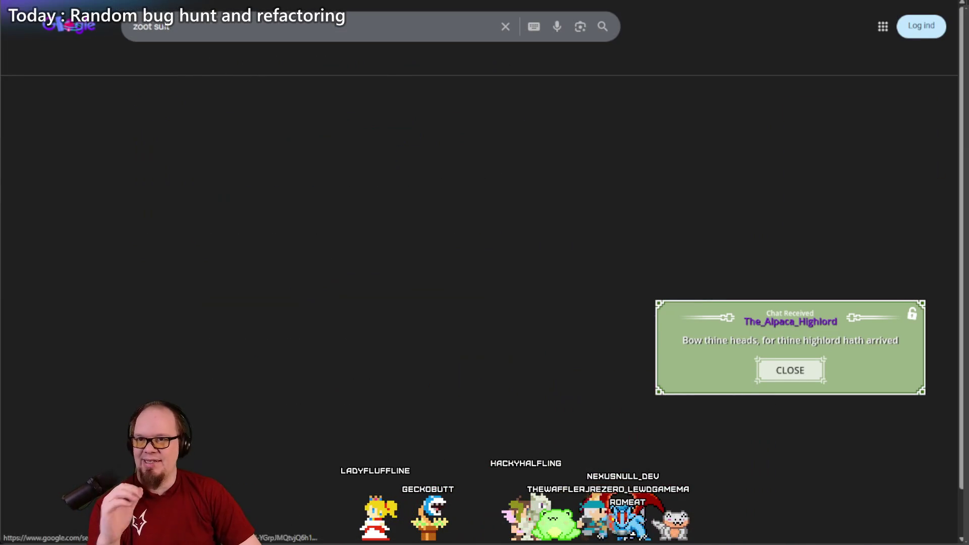
left_click(214, 26)
type("gurk")
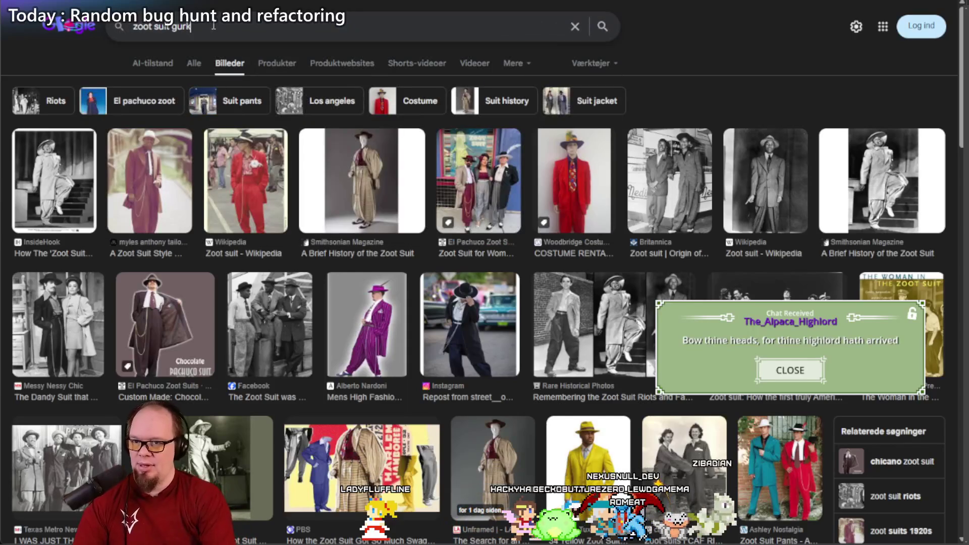
key("Return")
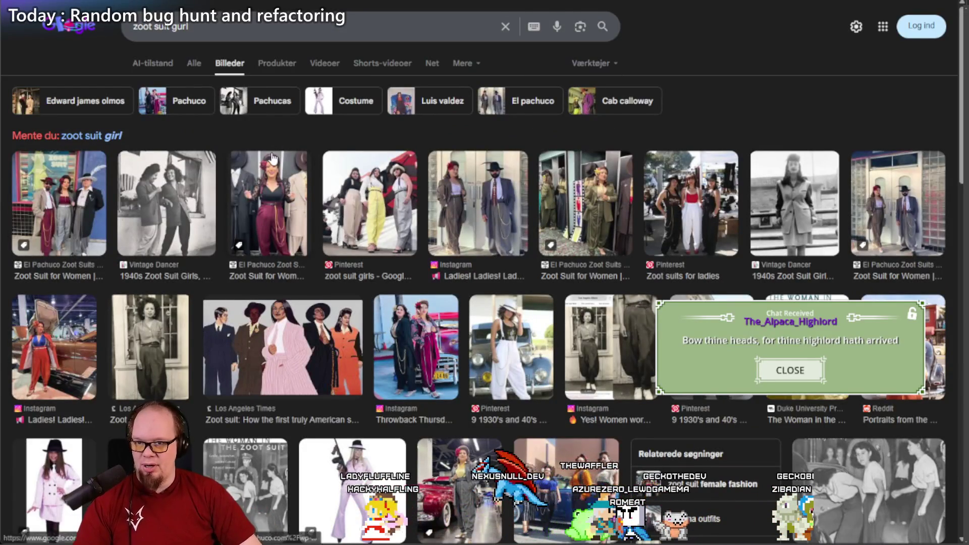
scroll(273, 152, "down", 3)
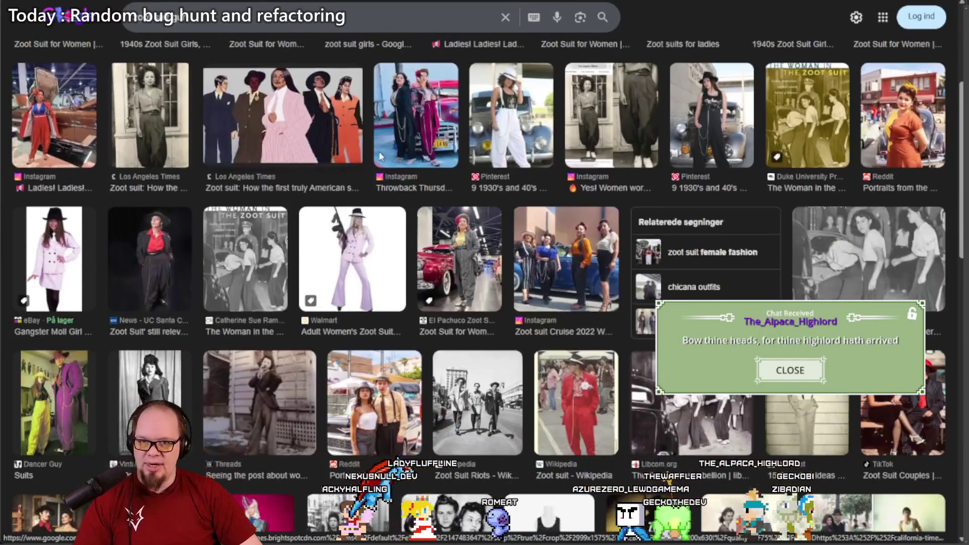
left_click(510, 171)
Step: Open the '1930's and 40's zoot suit for ladies' Pinterest board and scroll through it
left_click(786, 156)
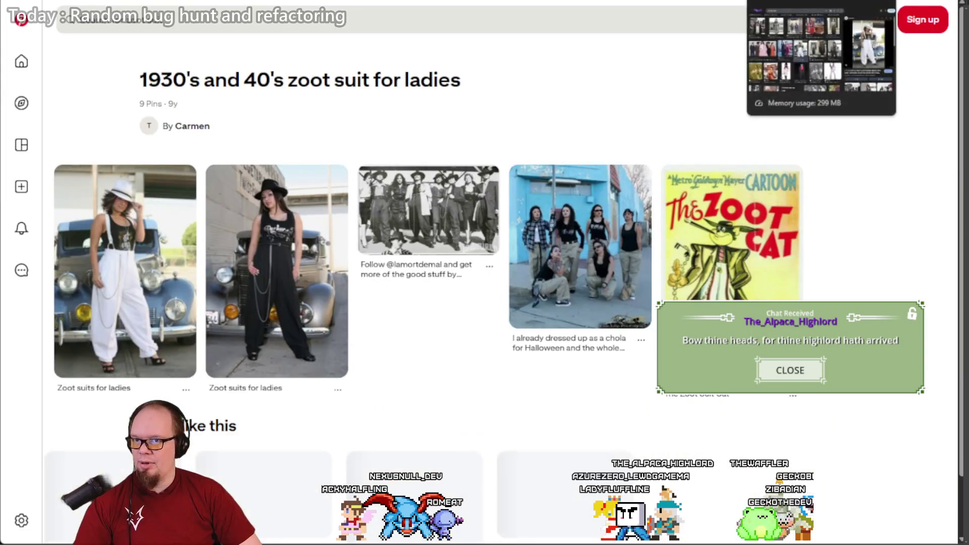
scroll(324, 188, "down", 7)
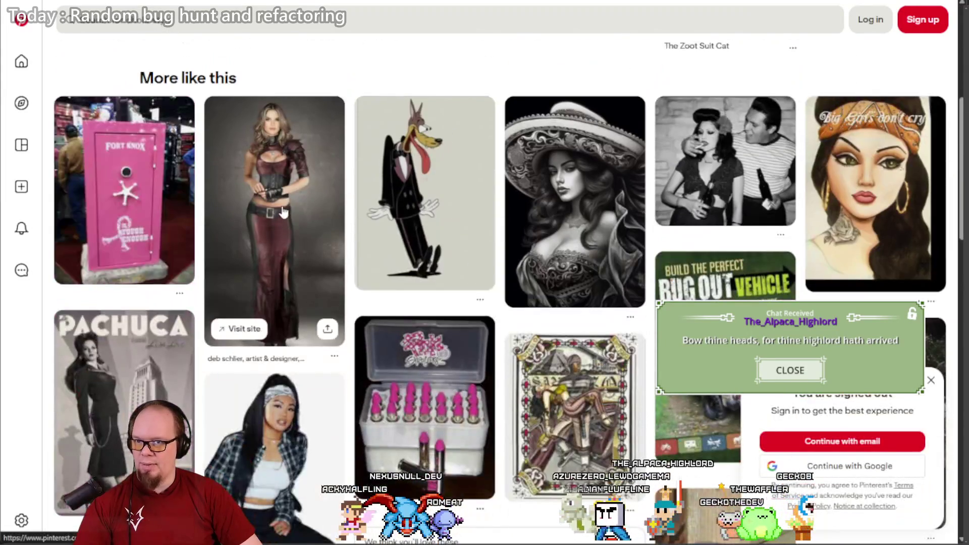
scroll(275, 210, "down", 6)
scroll(274, 210, "up", 13)
Step: Search Pinterest for 'zoot suit' and open the red Zoot Suit Silhouette pin with its related pins
left_click(223, 24)
type("zoot suit")
key("Return")
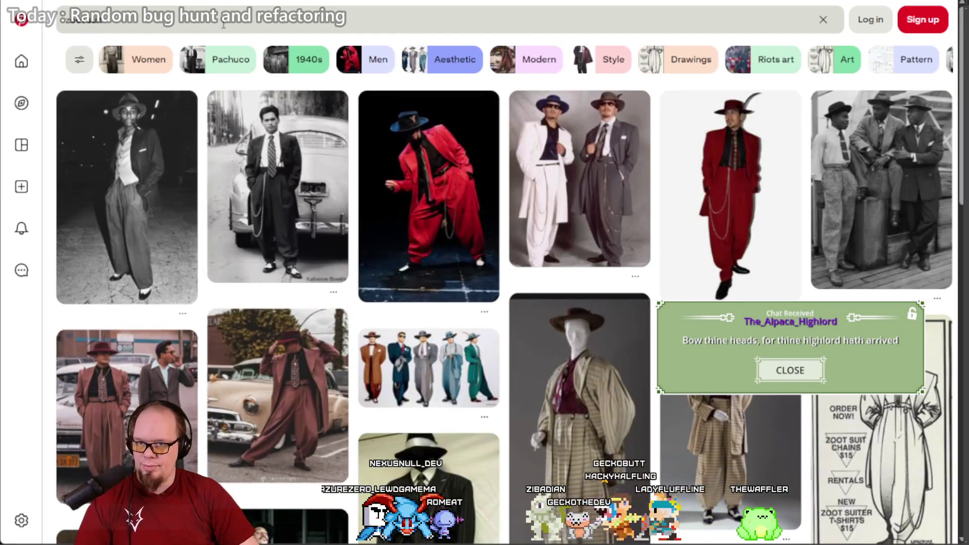
left_click(446, 177)
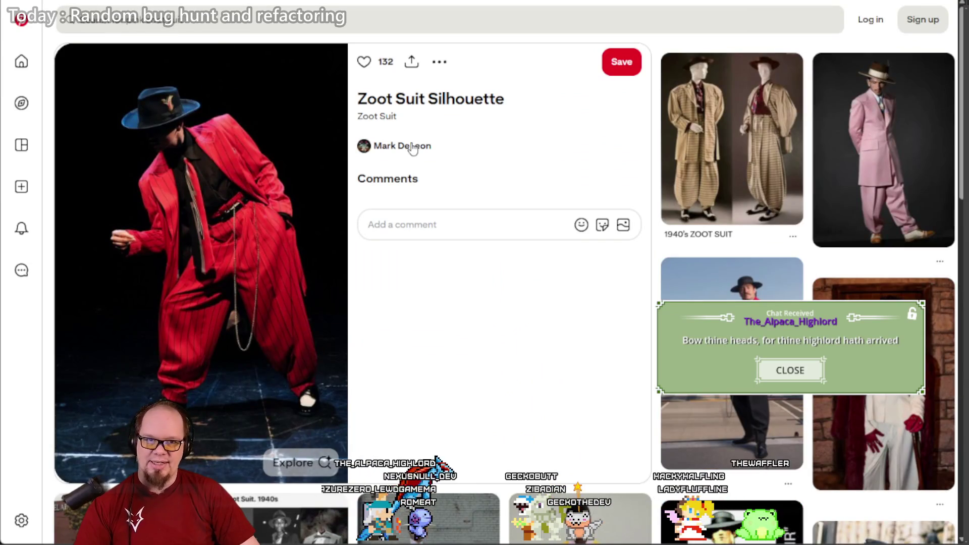
scroll(414, 144, "down", 7)
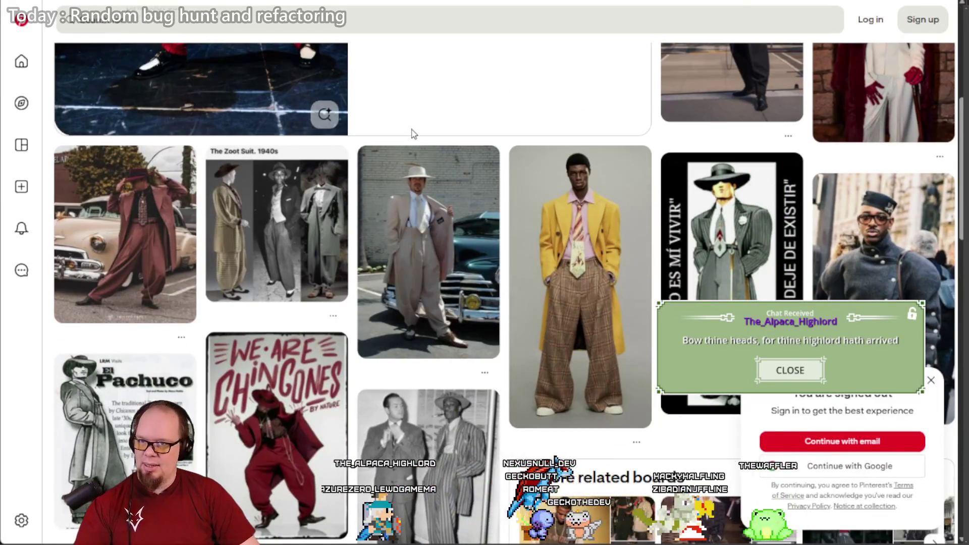
scroll(413, 133, "down", 10)
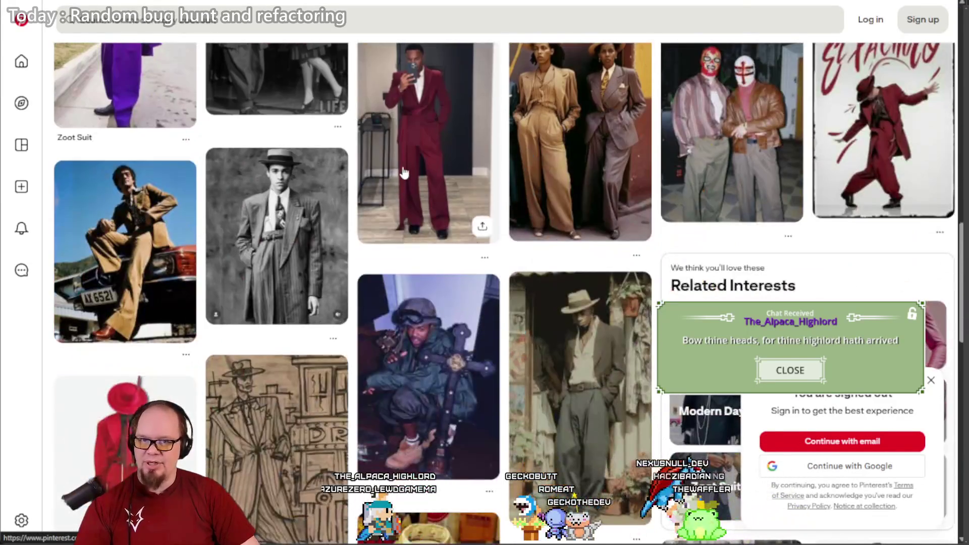
scroll(404, 172, "up", 1)
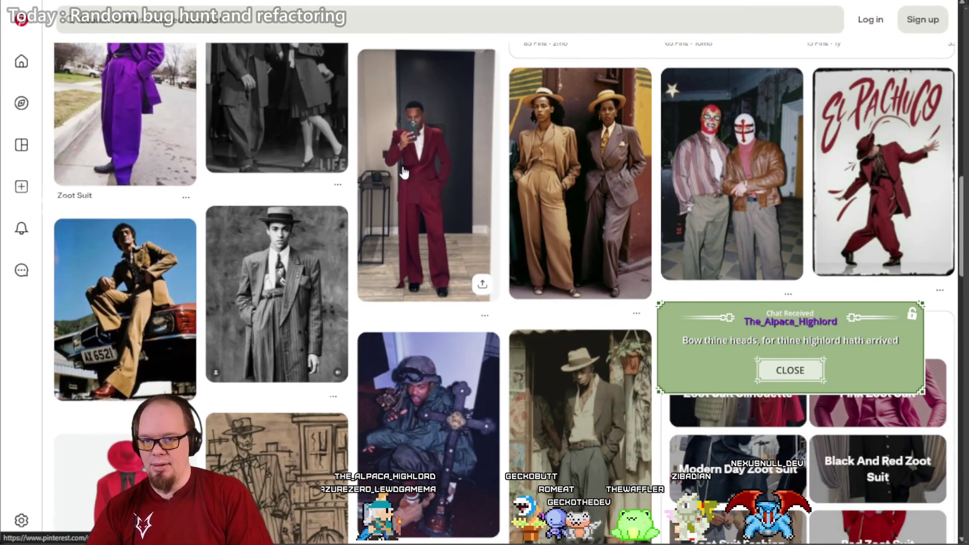
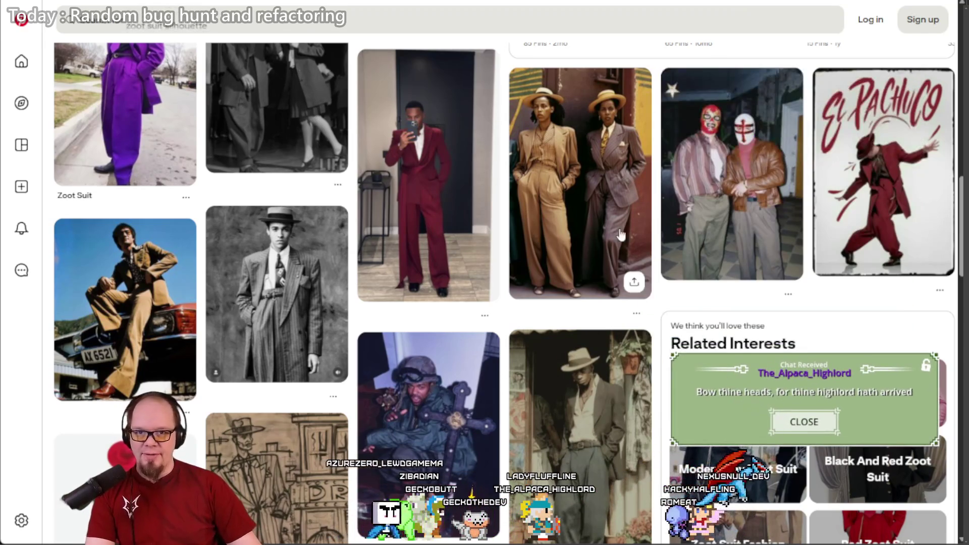
Step: Open the tan-suits pin, dismiss the login prompt, then open the striped red suits and Lawyer Outfit In Court pins
left_click(578, 202)
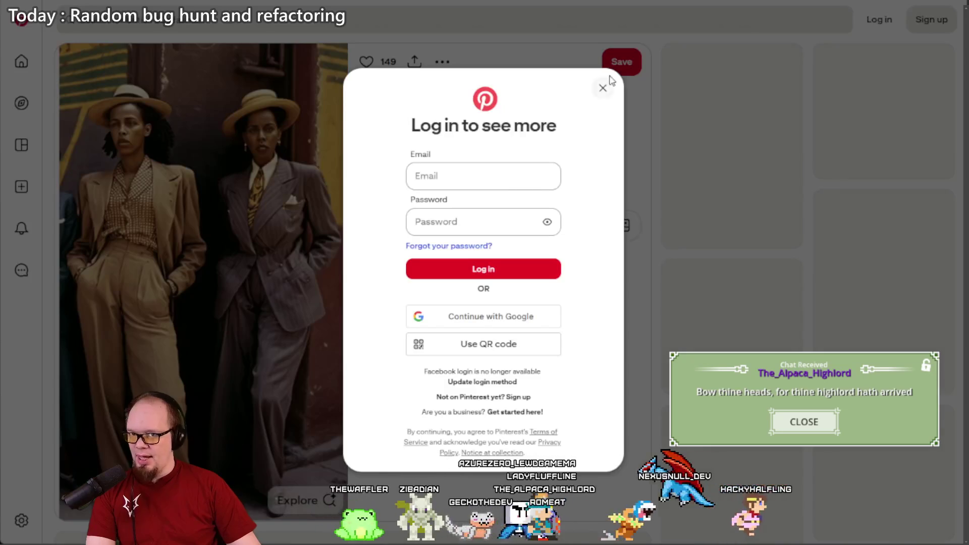
left_click(606, 84)
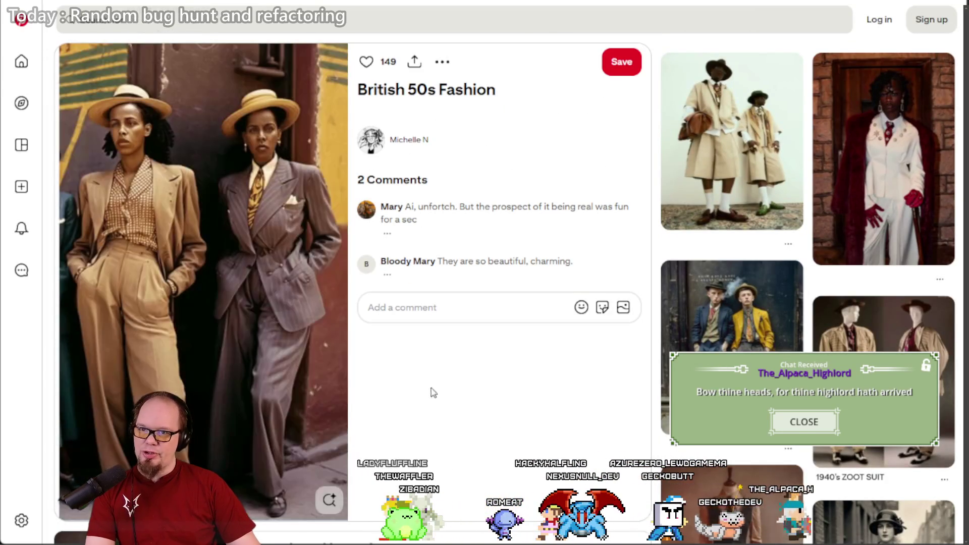
scroll(439, 192, "down", 15)
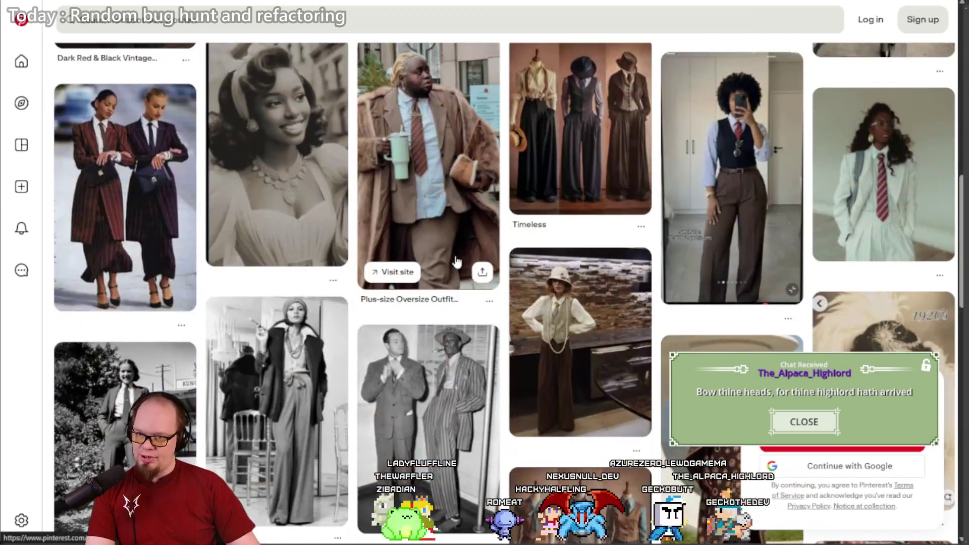
left_click(160, 160)
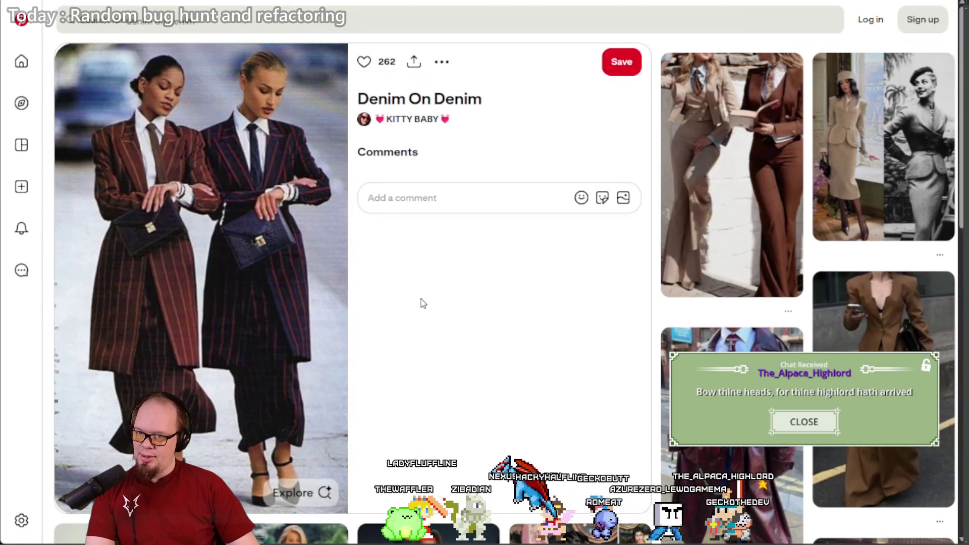
left_click(729, 190)
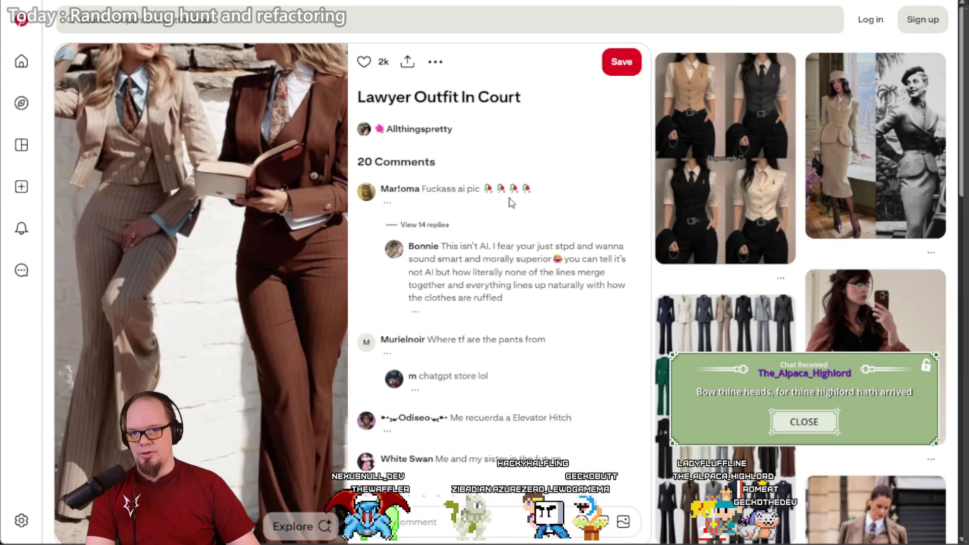
scroll(508, 217, "down", 1)
Step: Open the Debate Outfit waistcoat pin, then the black outfit with red sash and cape pin
left_click(736, 178)
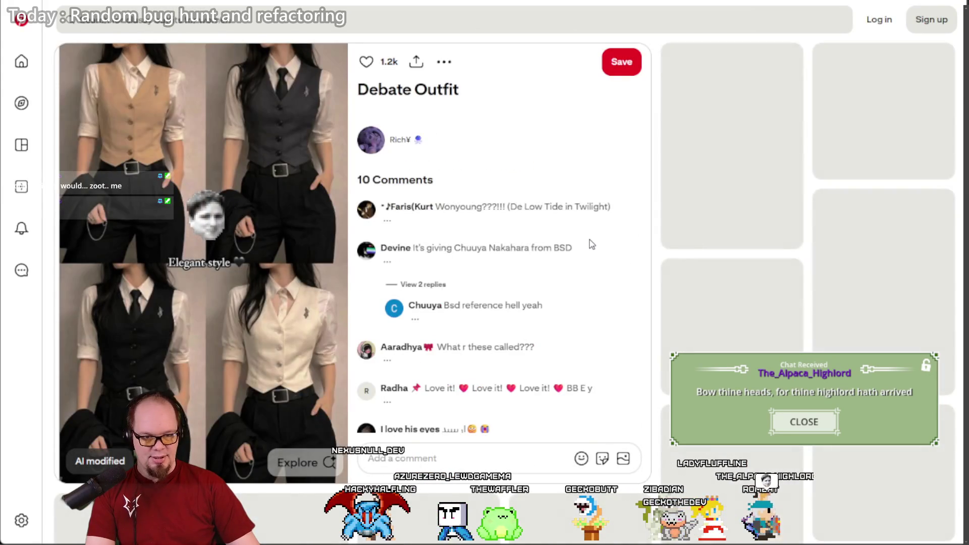
scroll(585, 244, "down", 3)
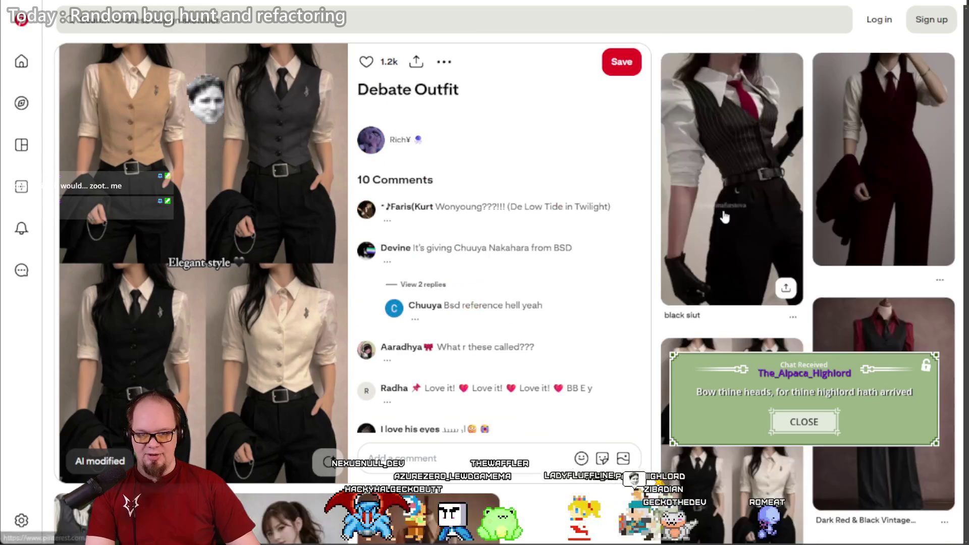
scroll(725, 217, "down", 7)
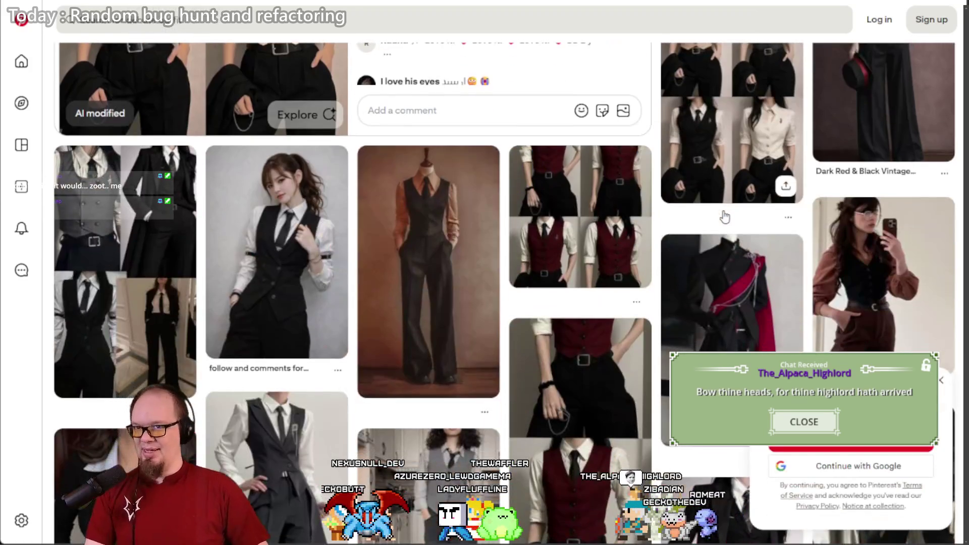
scroll(725, 217, "down", 3)
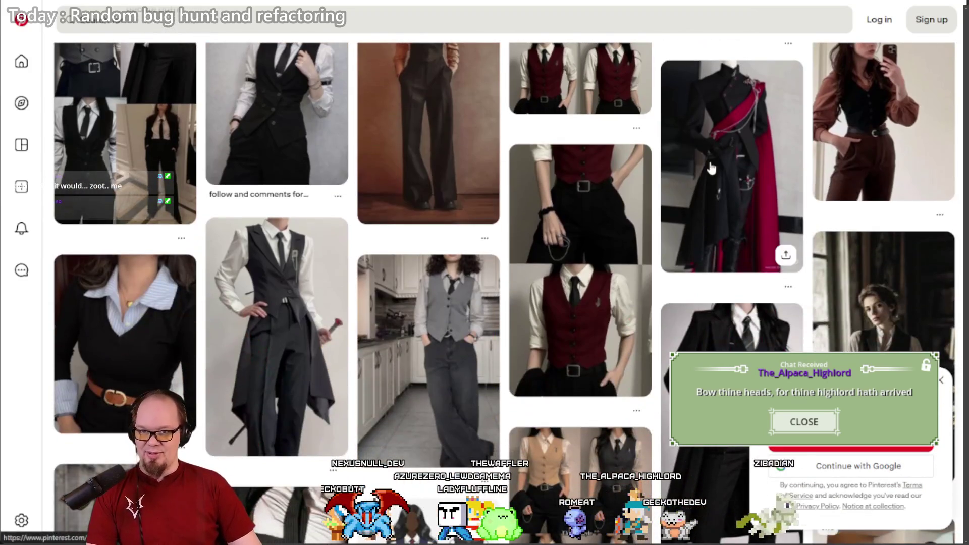
left_click(710, 162)
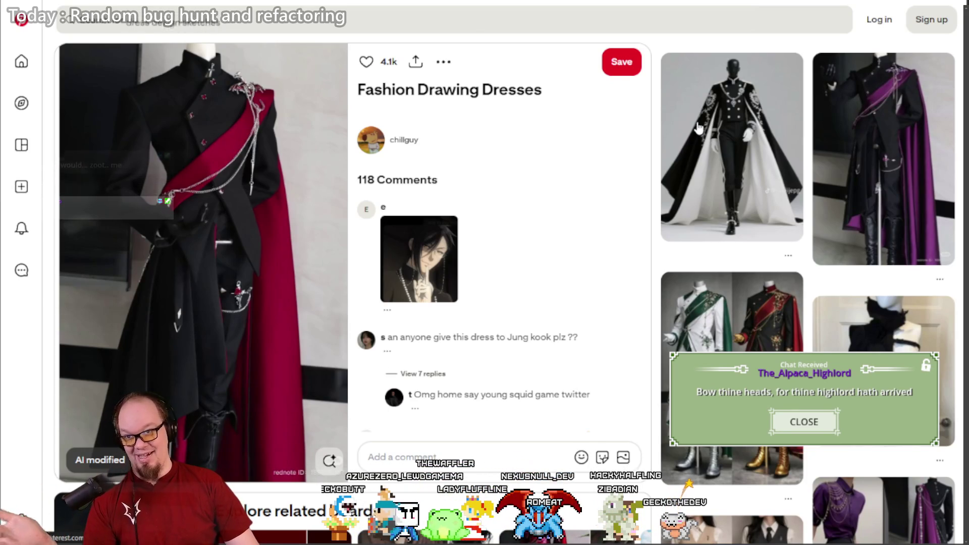
Step: Go from the purple-cape pin through the red coat outfit pin to the dark red and black waistcoat suit
left_click(848, 133)
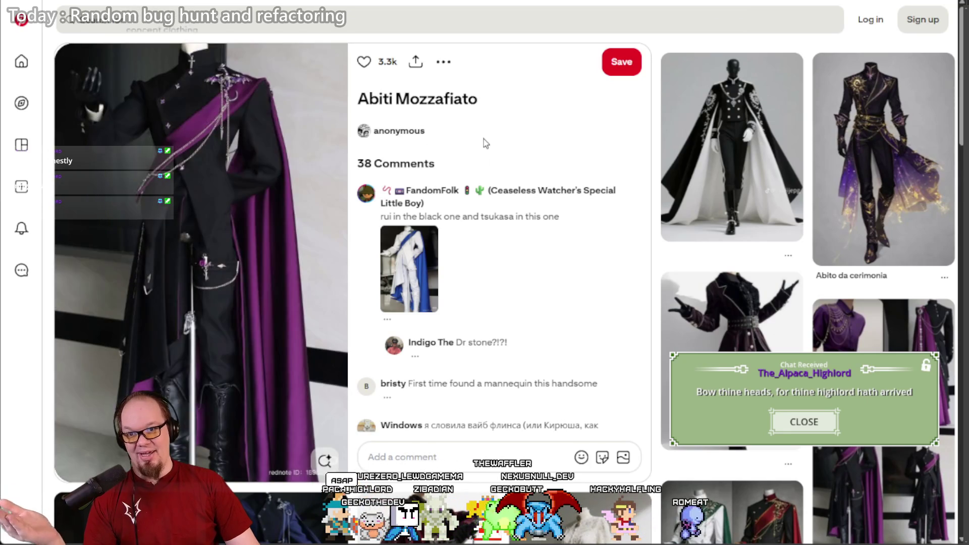
scroll(483, 144, "down", 8)
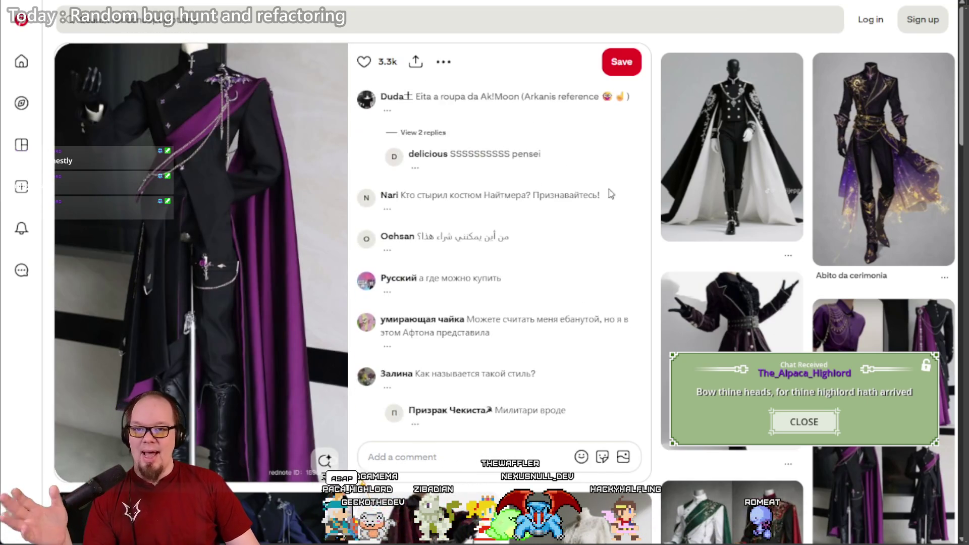
scroll(611, 194, "down", 10)
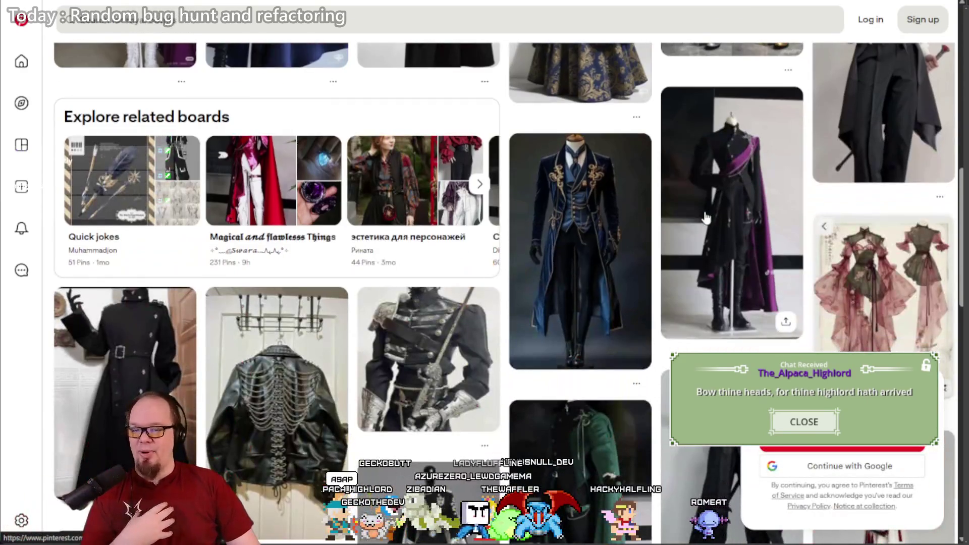
scroll(705, 218, "down", 7)
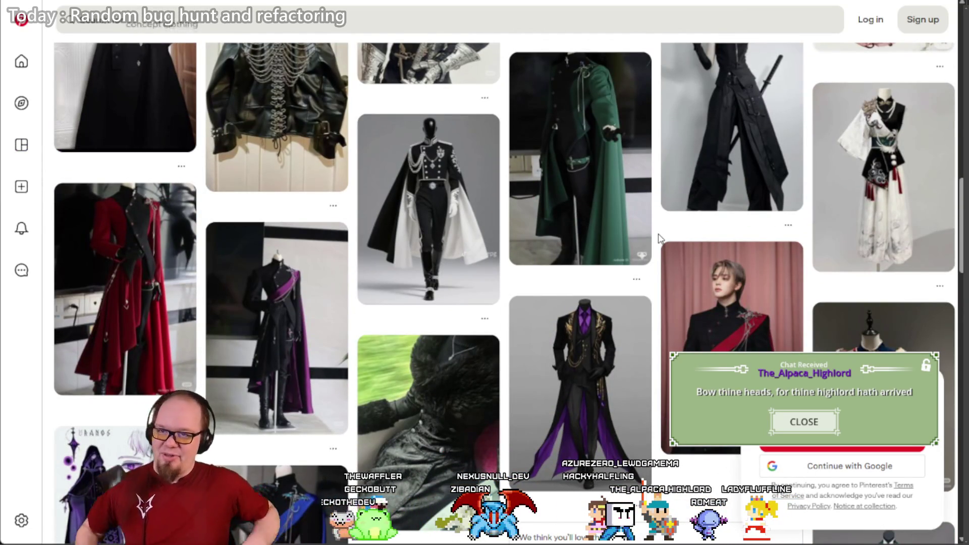
left_click(154, 230)
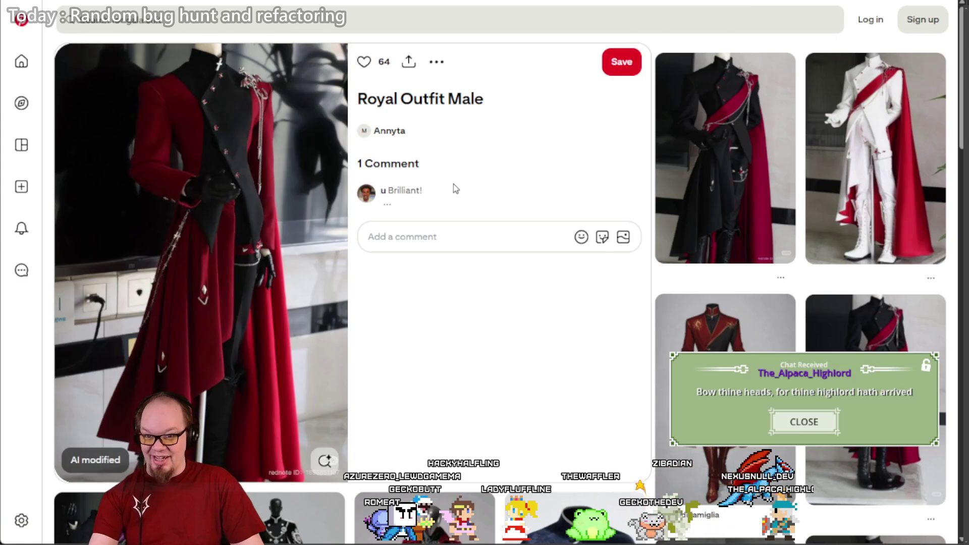
scroll(453, 184, "down", 10)
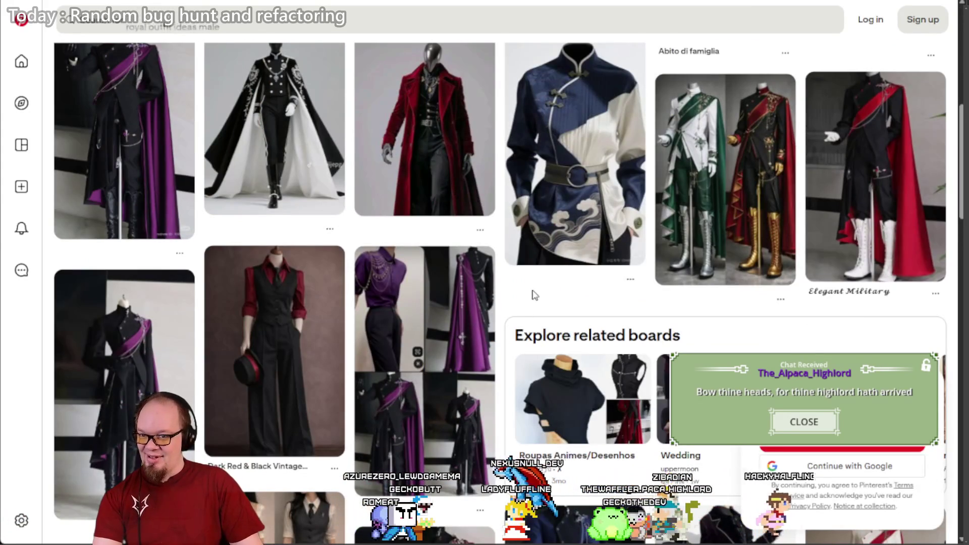
left_click(318, 302)
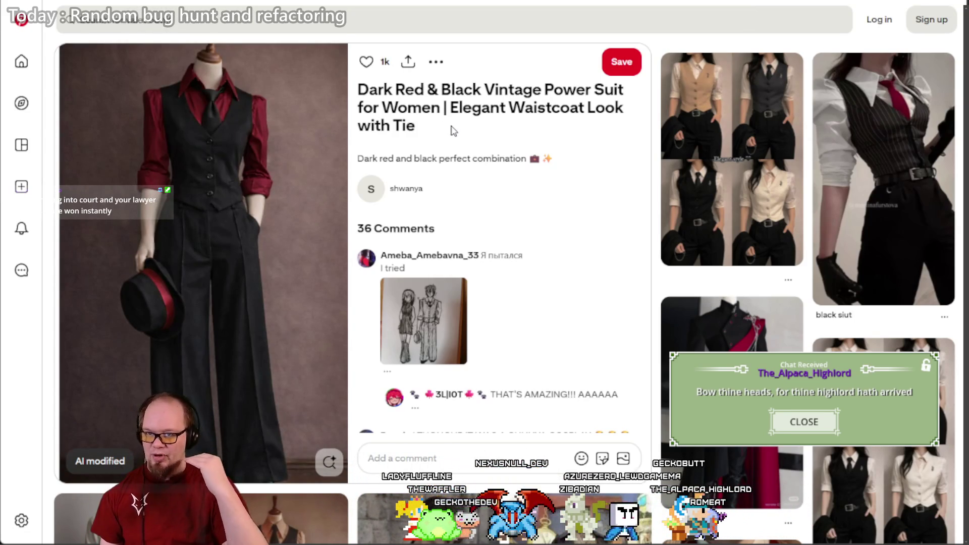
Step: Scroll the related pins and open the Vintage Academia Outfit pin
scroll(452, 132, "down", 10)
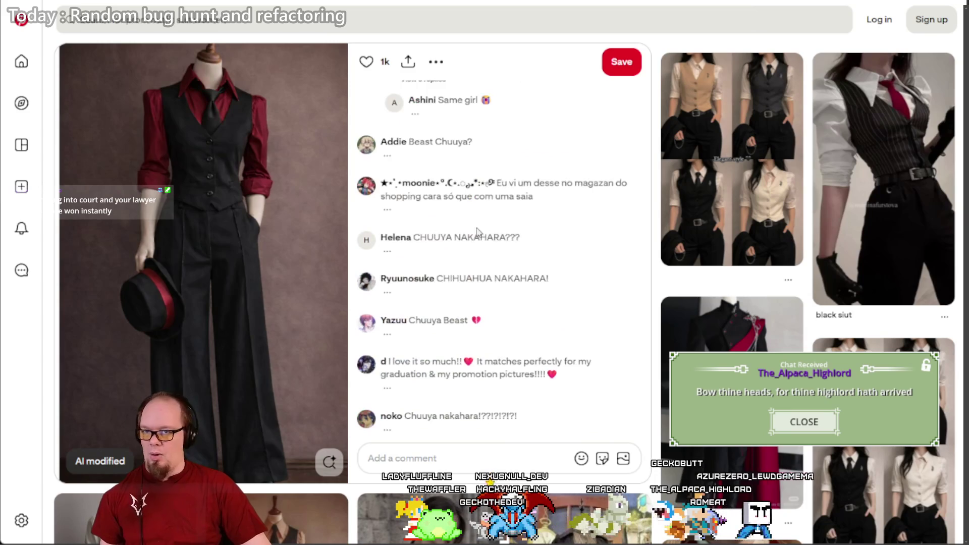
scroll(653, 262, "down", 10)
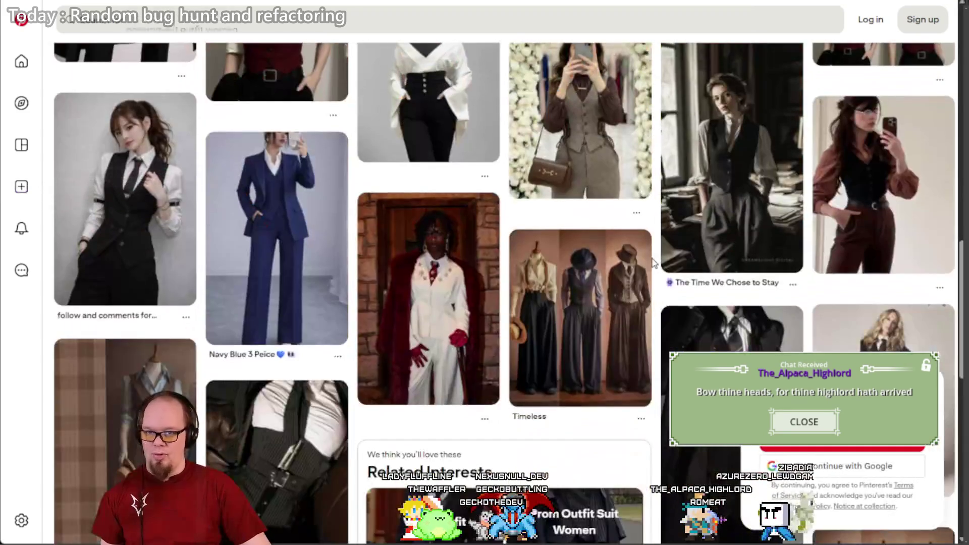
scroll(660, 241, "down", 15)
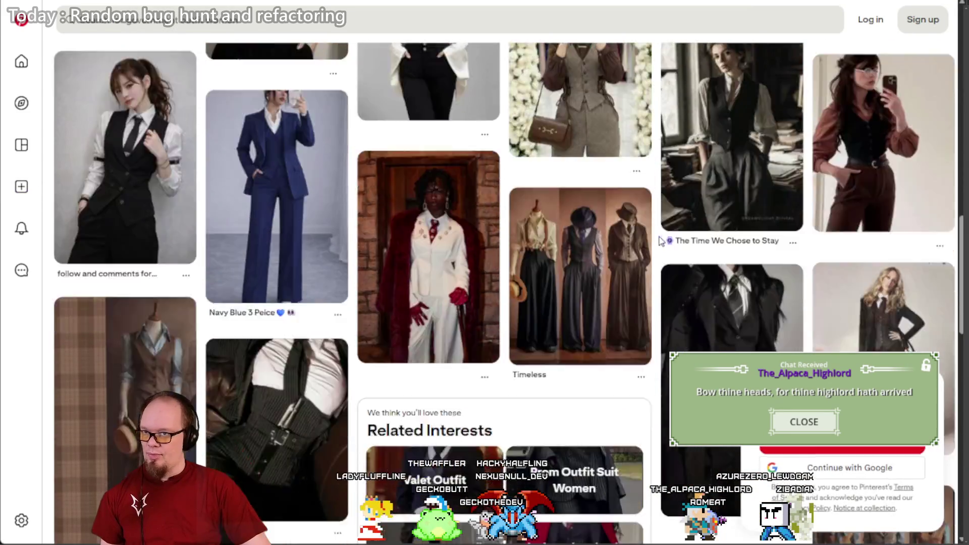
scroll(660, 241, "down", 6)
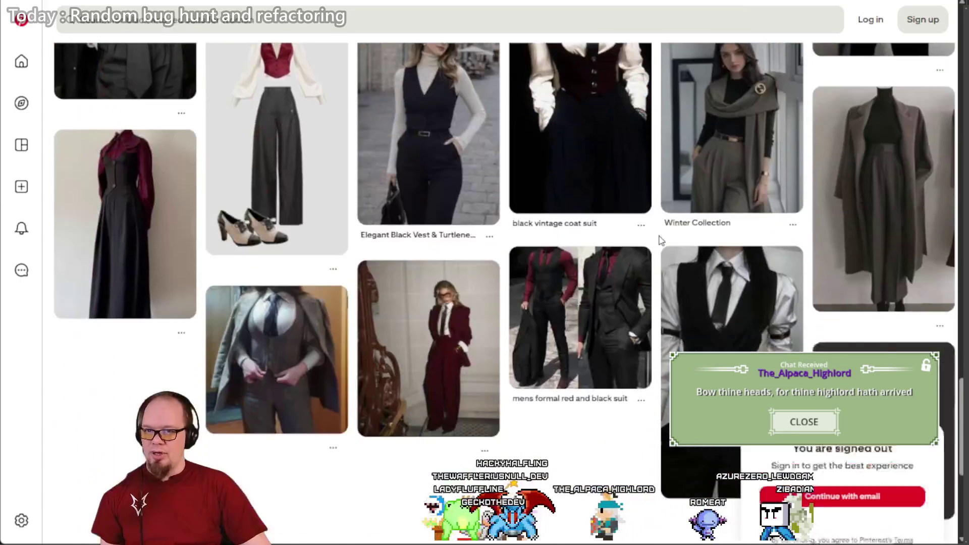
scroll(655, 230, "down", 5)
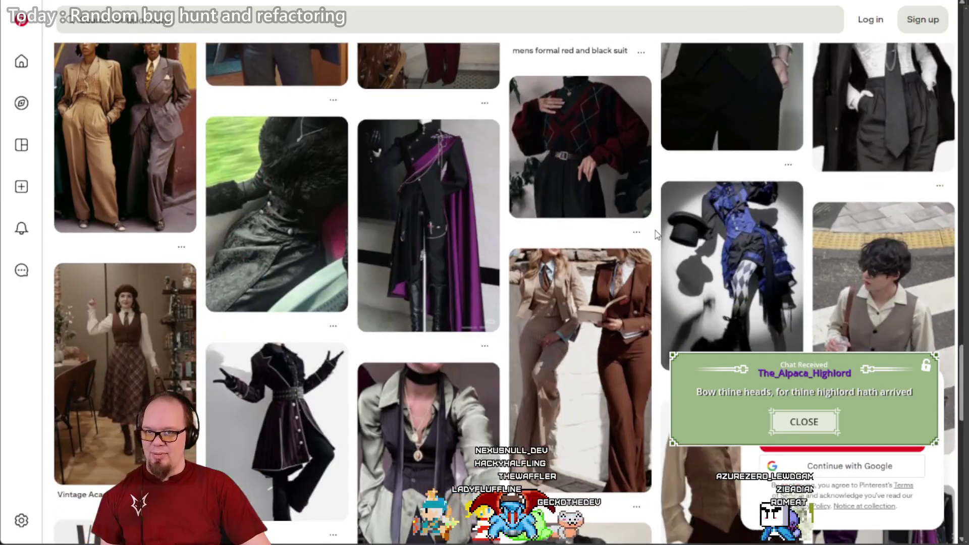
scroll(656, 234, "down", 3)
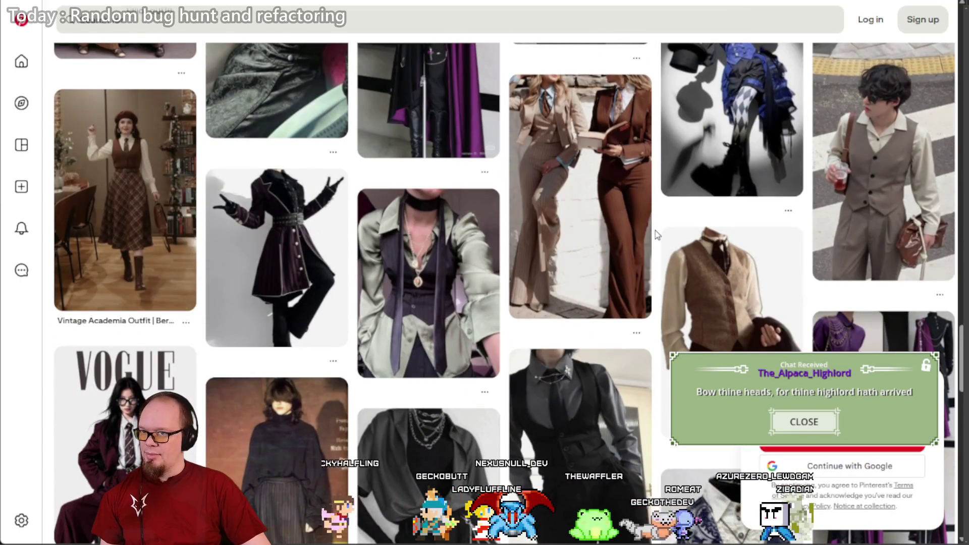
left_click(146, 193)
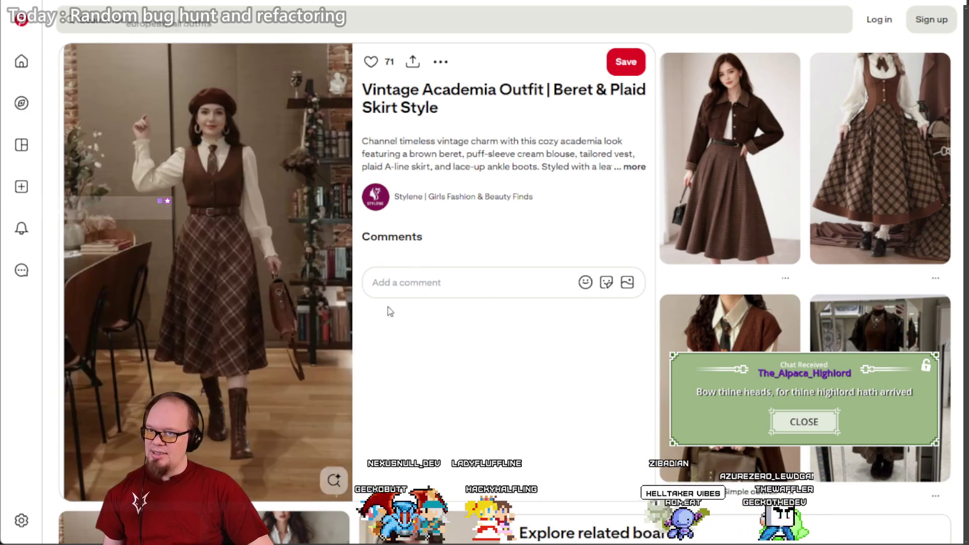
Step: Open the green velvet waistcoat outfit pin from the related grid
scroll(478, 173, "down", 7)
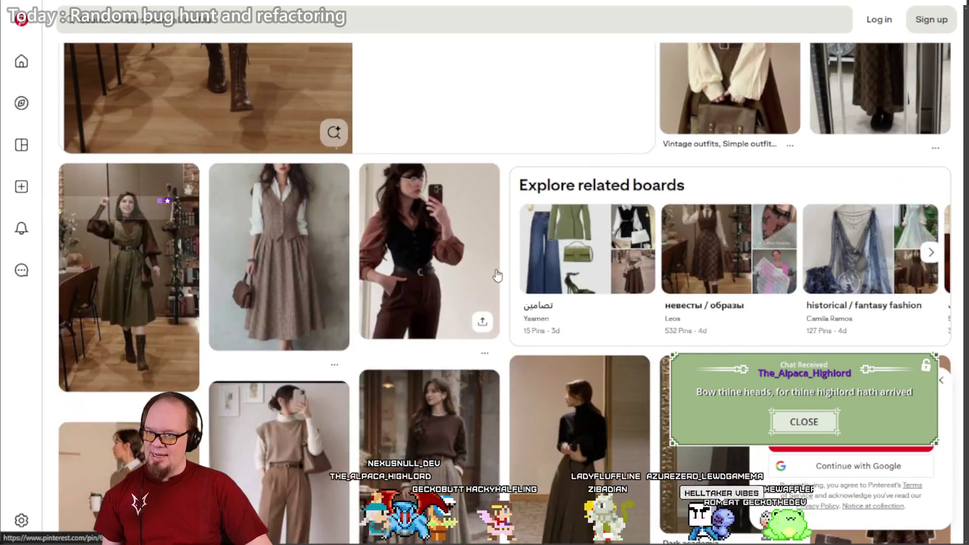
scroll(497, 275, "down", 7)
scroll(490, 272, "down", 5)
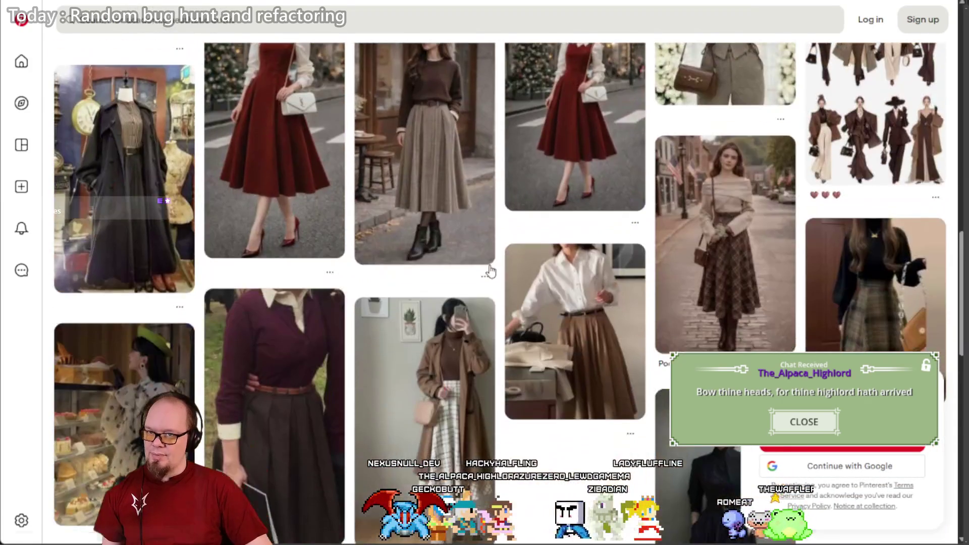
scroll(489, 271, "down", 5)
scroll(495, 282, "down", 8)
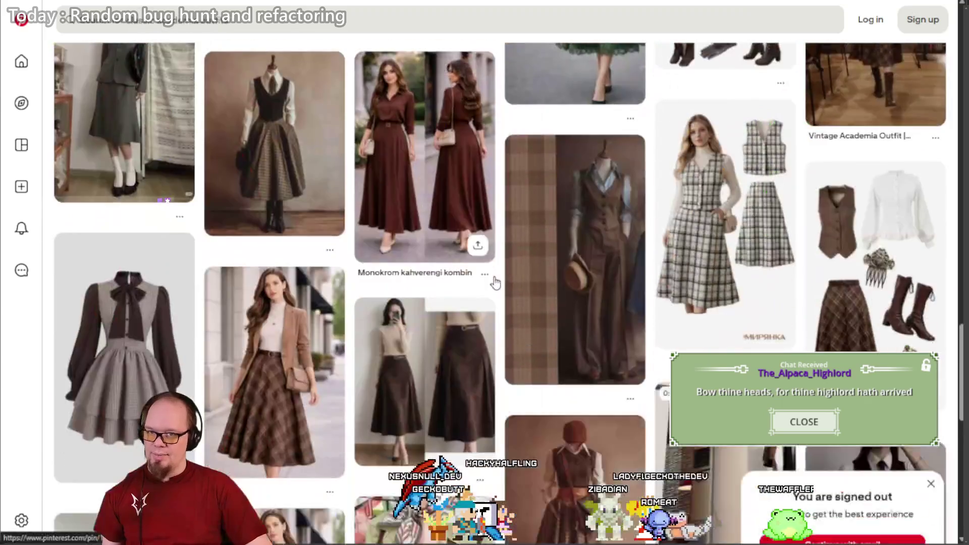
scroll(494, 281, "up", 6)
left_click(606, 323)
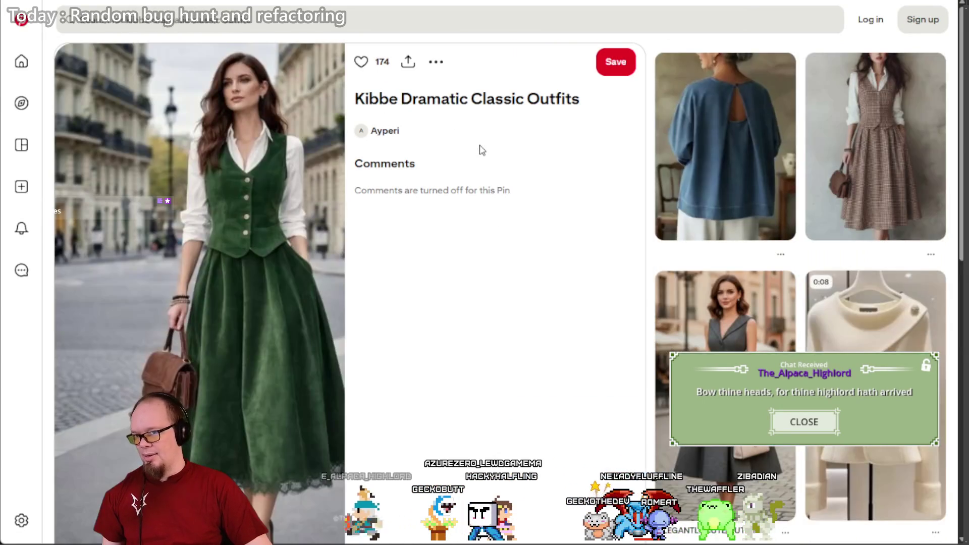
Step: Open the grey vest dress pin for a closer look
scroll(488, 188, "down", 10)
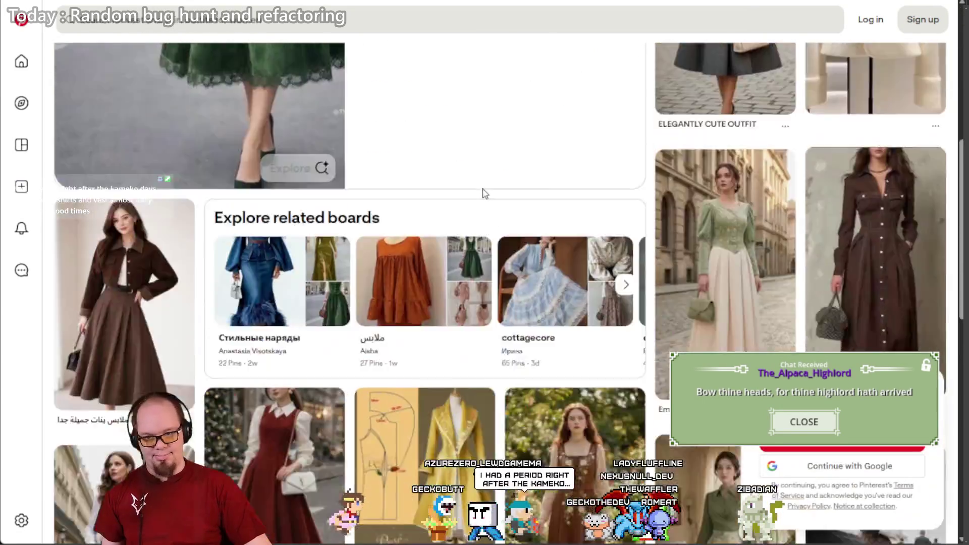
scroll(443, 146, "down", 15)
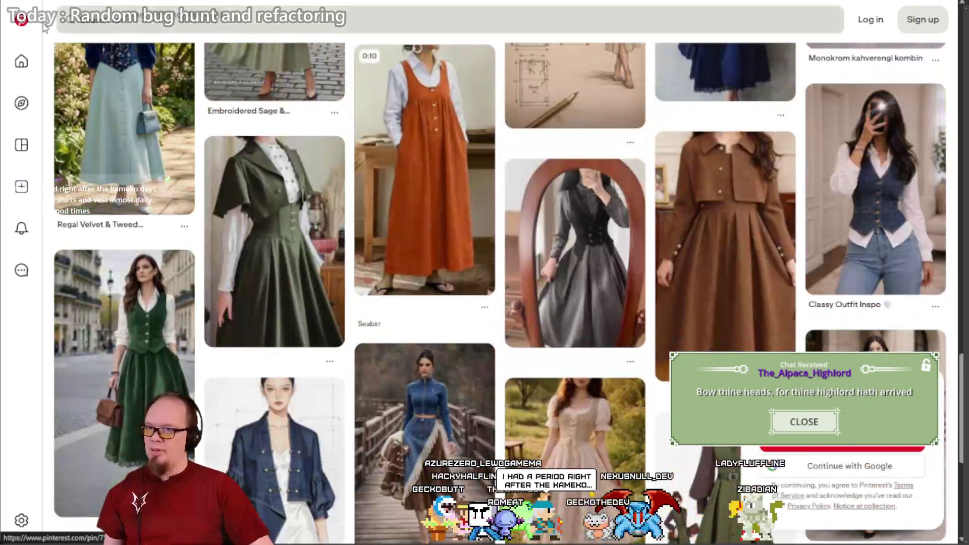
scroll(252, 190, "down", 10)
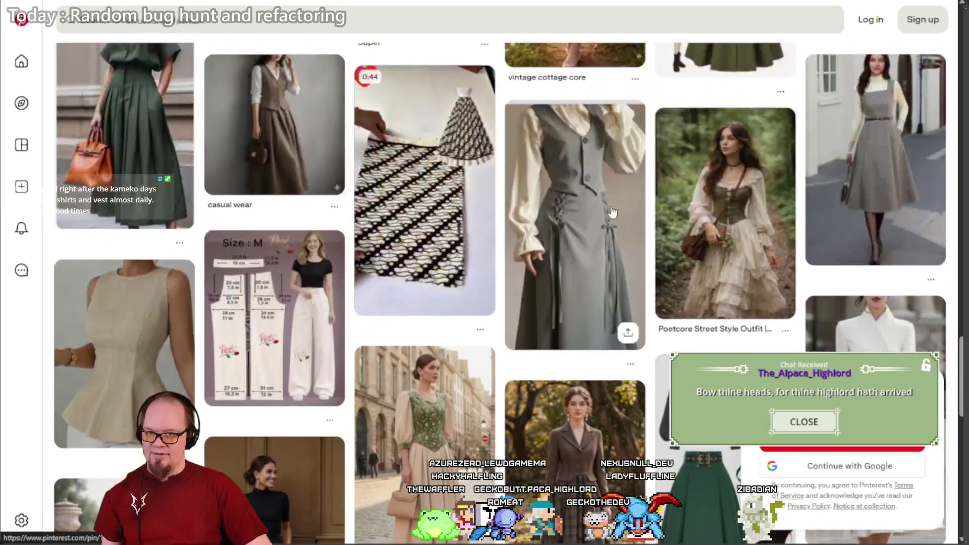
left_click(585, 204)
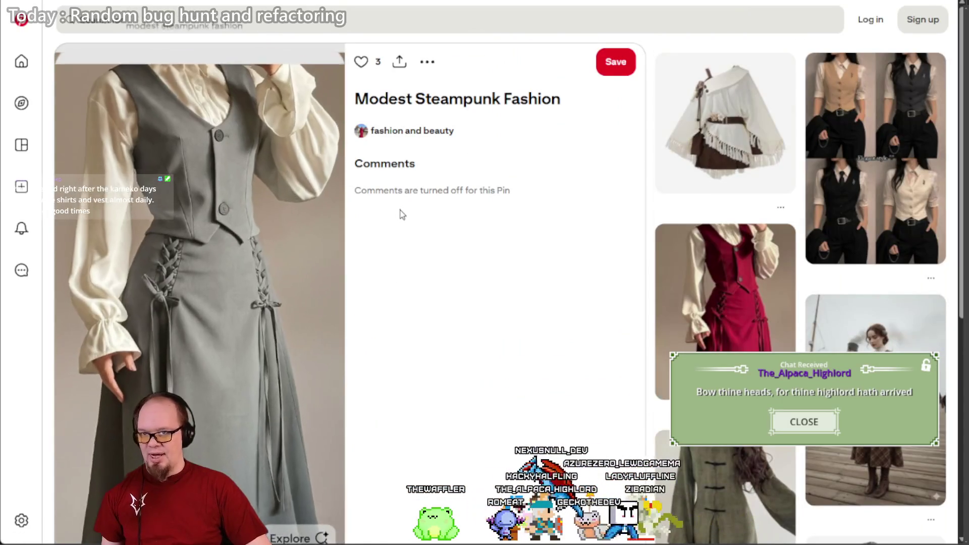
Step: Open the waistcoat and tie outfit pin, then switch via Unity back to the Helltaker Google results
scroll(417, 218, "down", 3)
scroll(417, 217, "down", 4)
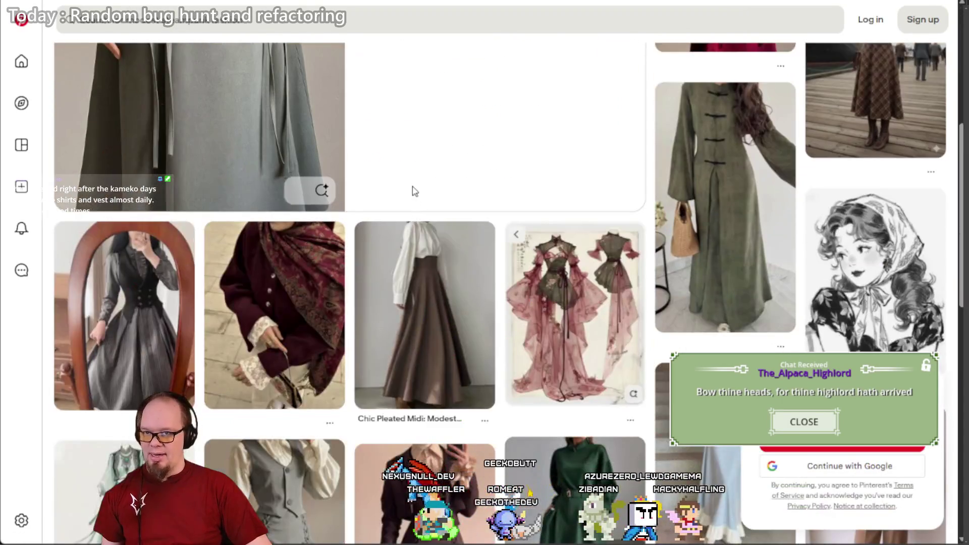
scroll(414, 211, "down", 6)
scroll(399, 233, "down", 10)
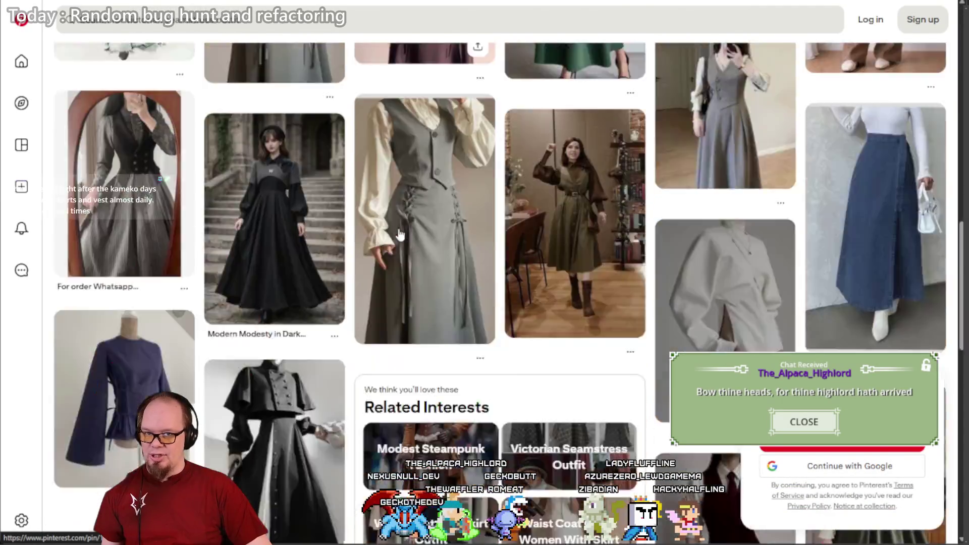
scroll(400, 233, "down", 5)
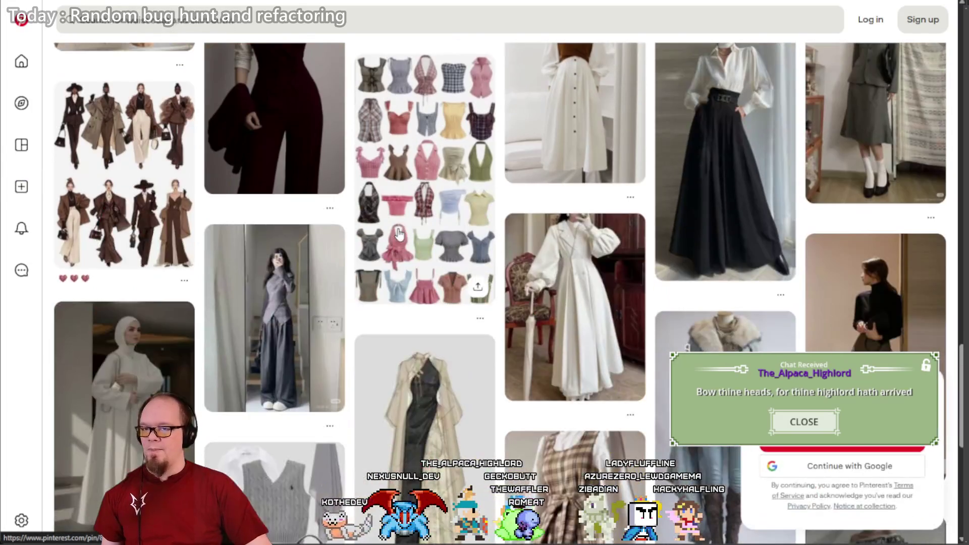
scroll(332, 321, "up", 20)
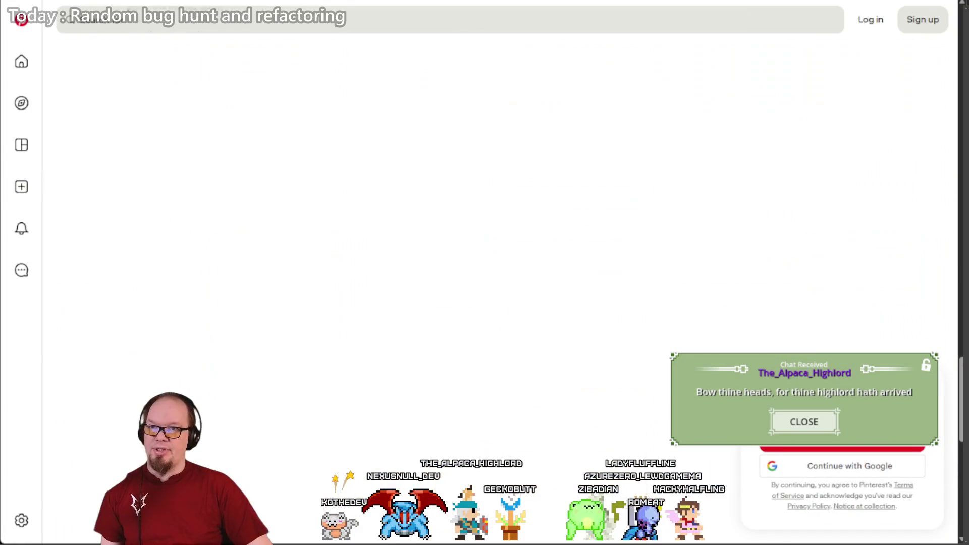
scroll(331, 321, "down", 15)
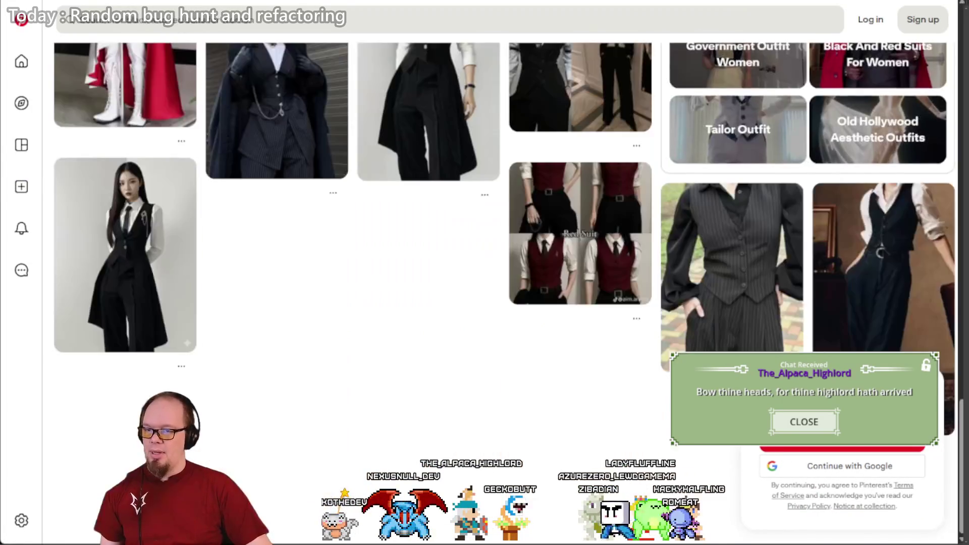
scroll(366, 271, "up", 3)
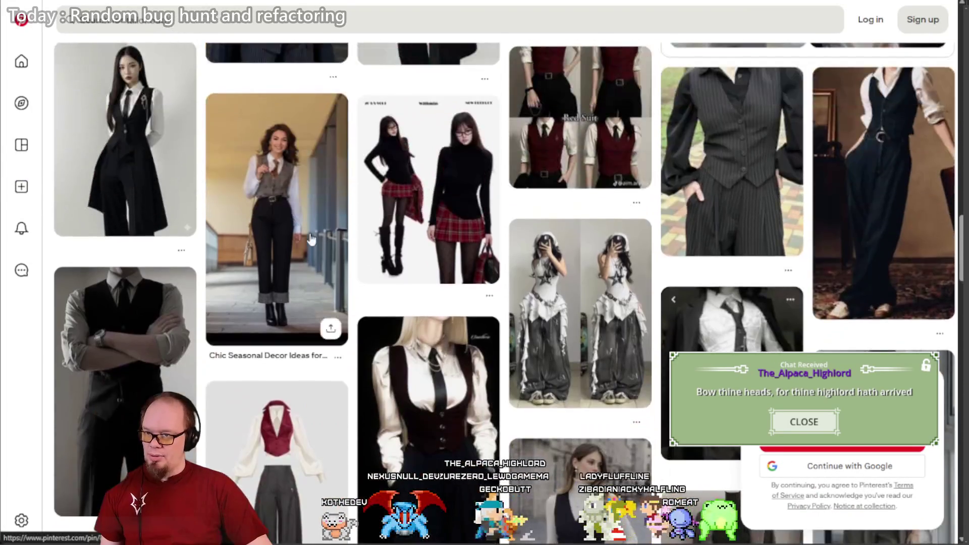
left_click(312, 238)
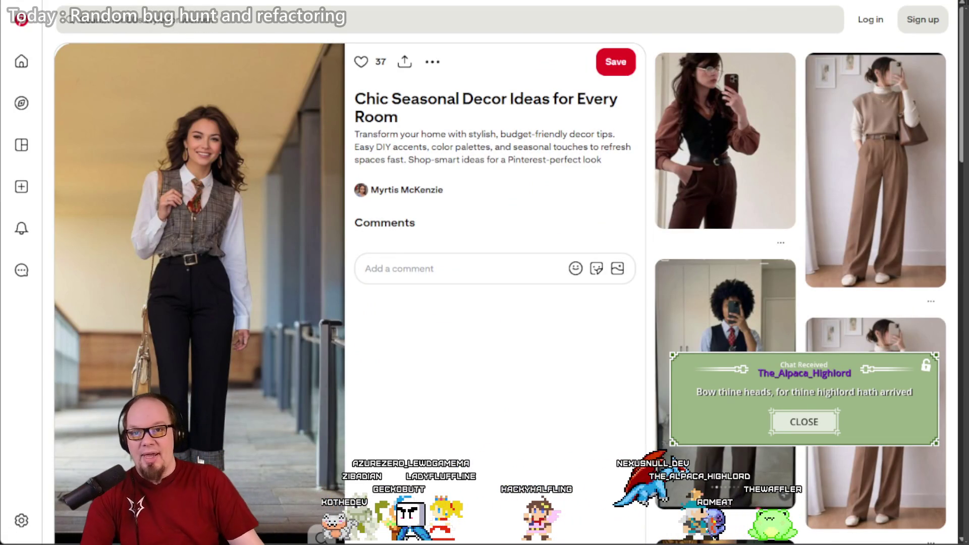
key("alt+Tab")
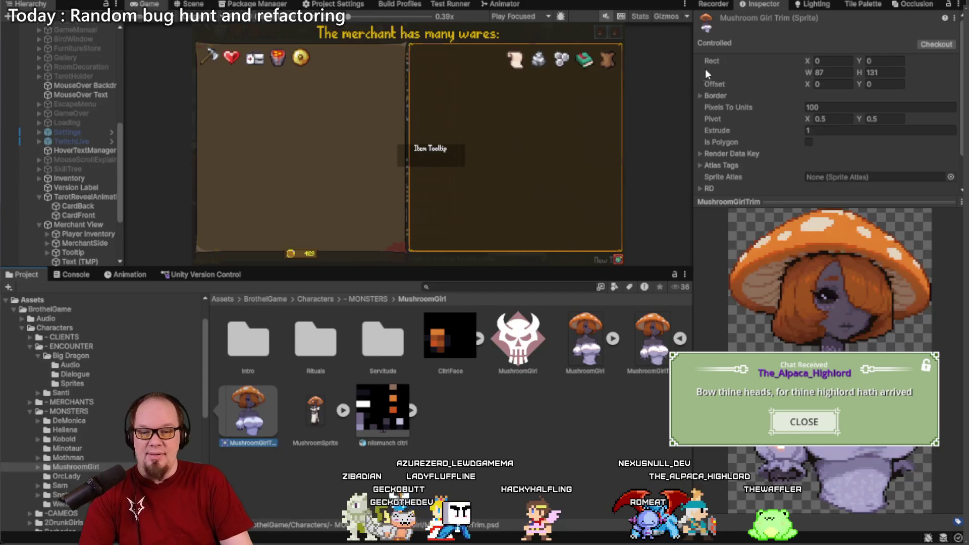
key("alt+Tab")
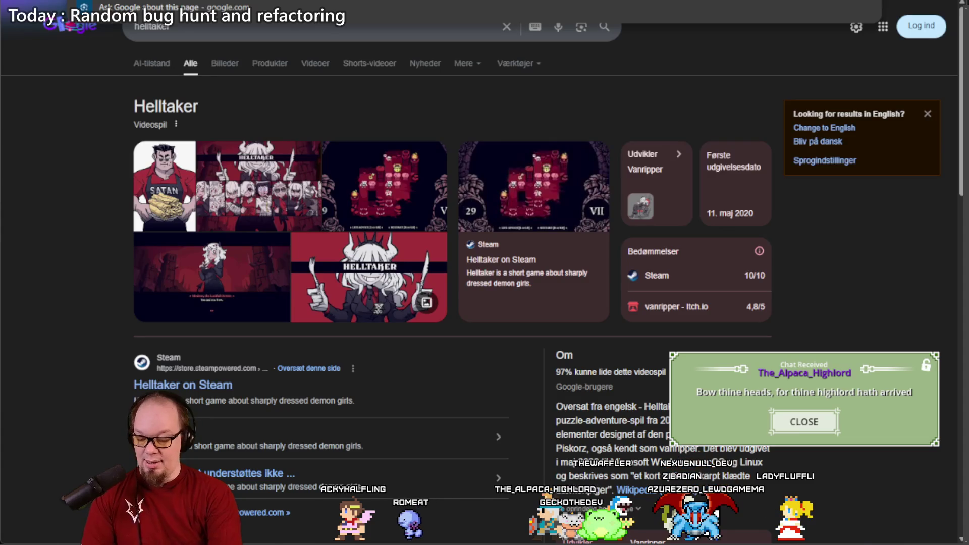
Step: Search Google for 'deadlock fashion' and show the image results
type("deadlock")
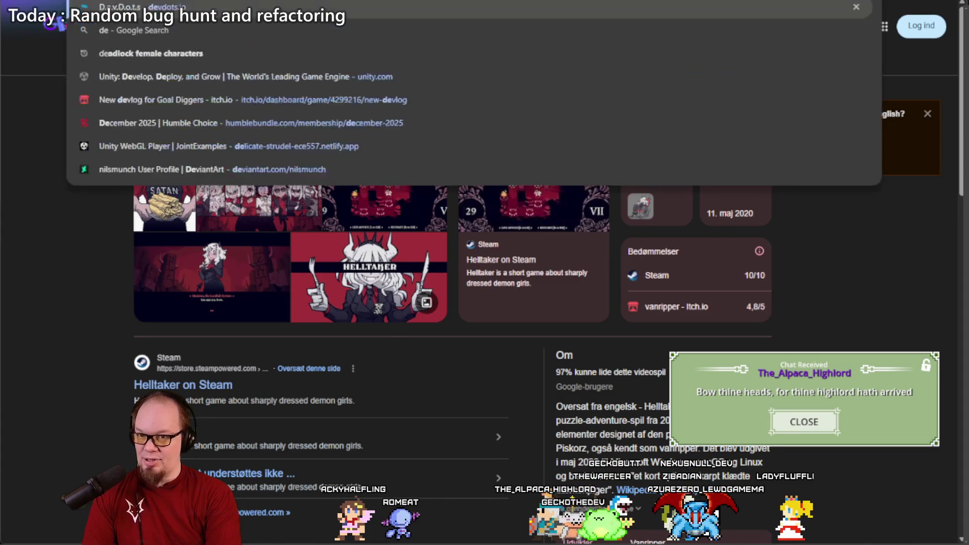
key("Return")
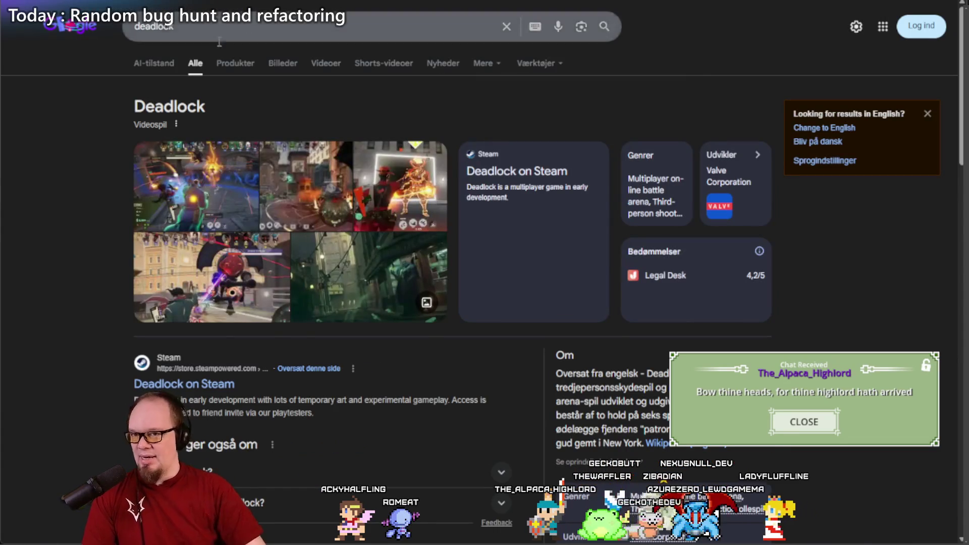
left_click(235, 25)
type("chara")
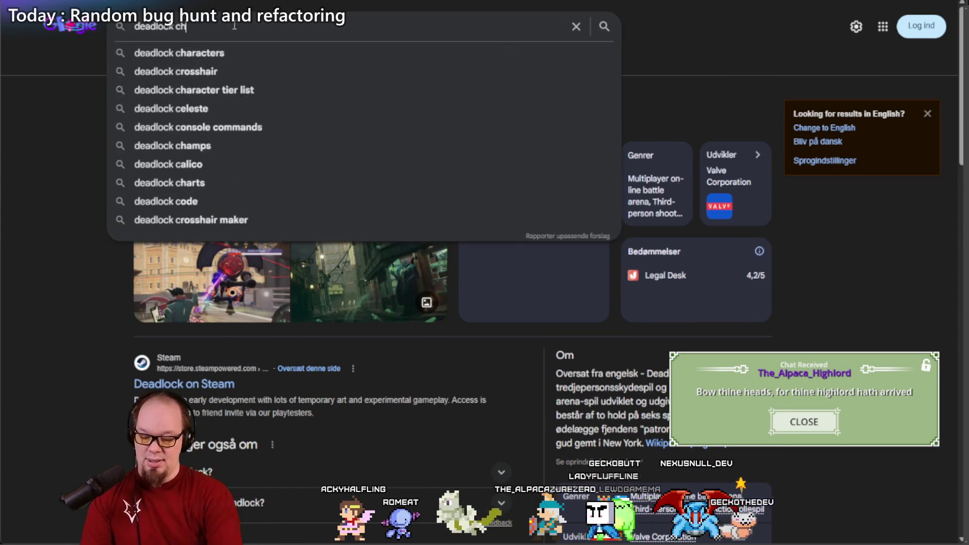
key("BackSpace")
key("BackSpace")
key("BackSpace")
key("BackSpace")
type("fashion")
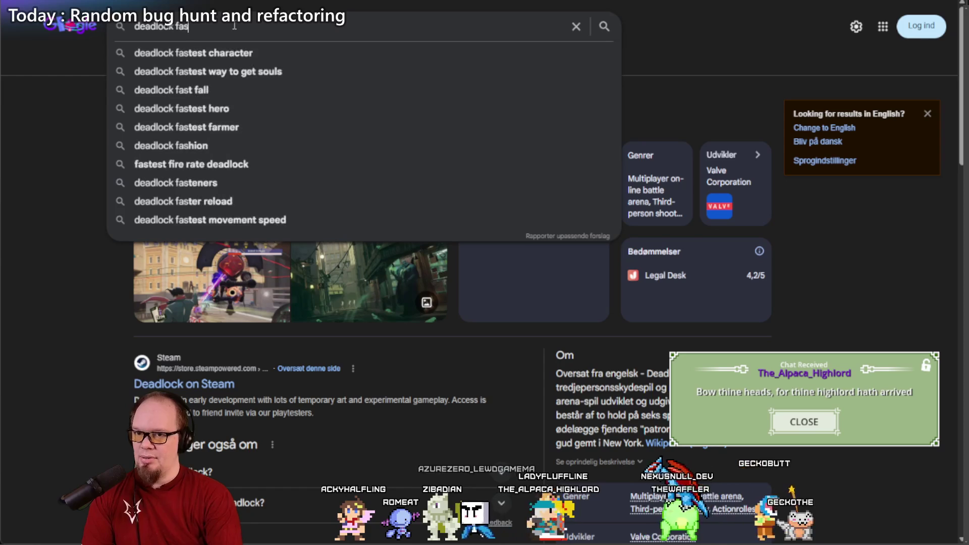
key("Return")
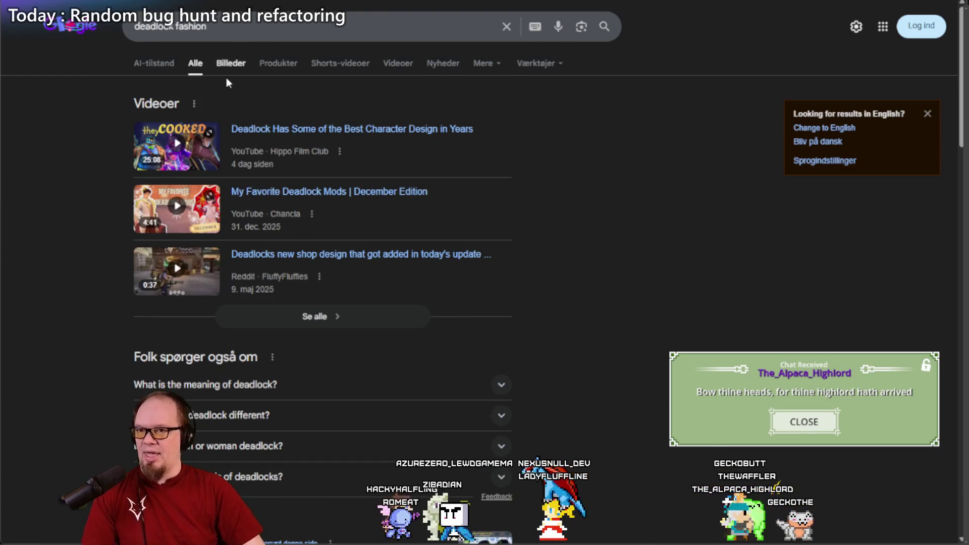
left_click(231, 63)
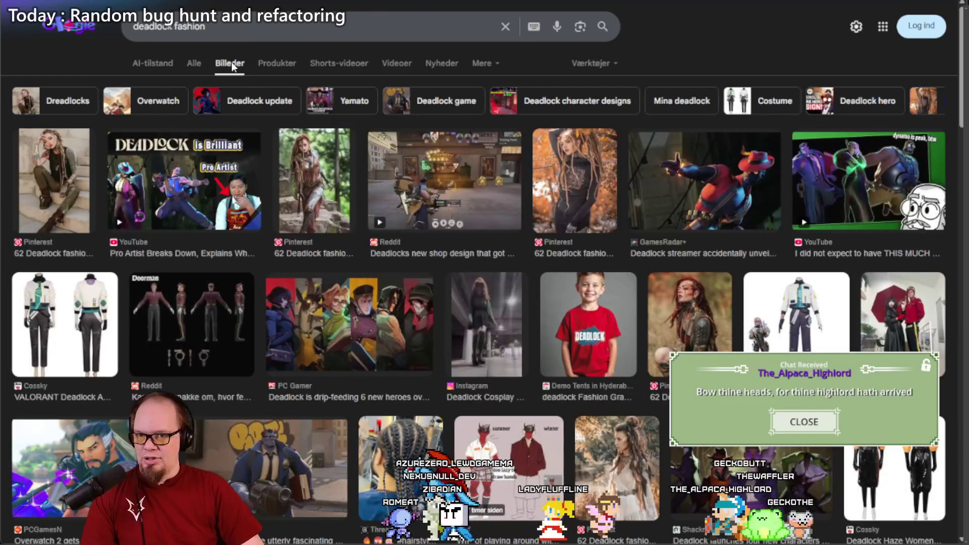
Step: Open the GamesRadar article behind the Deadlock hero image and accept its privacy prompt
scroll(359, 152, "down", 3)
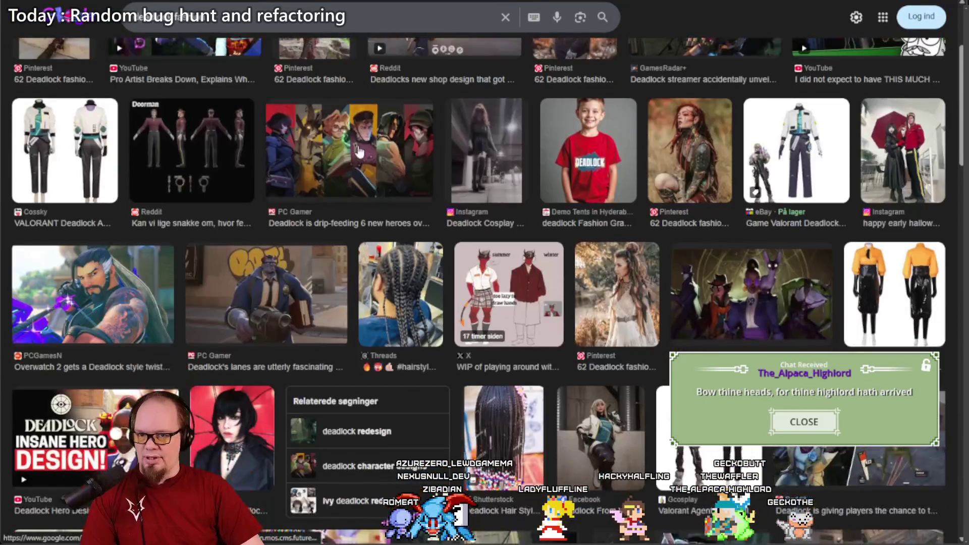
scroll(360, 147, "down", 5)
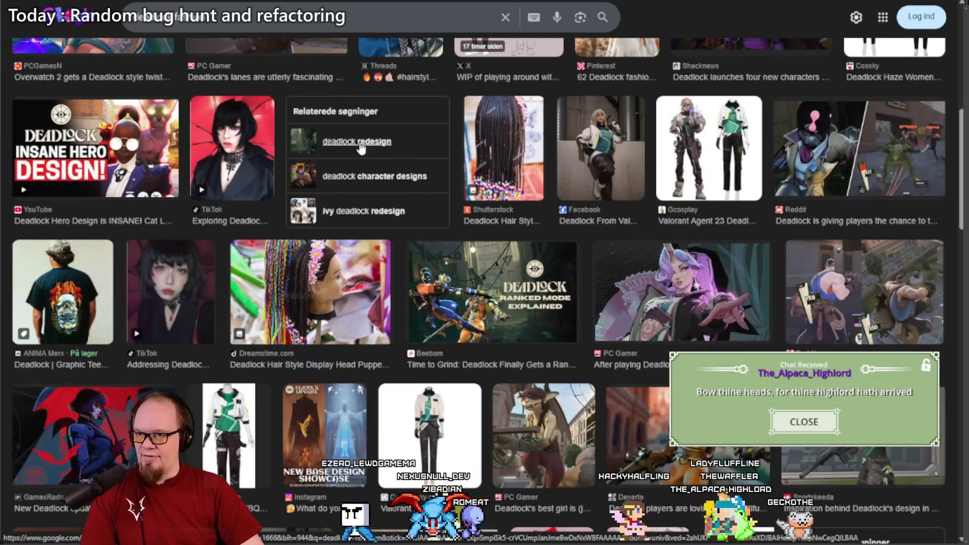
scroll(359, 147, "down", 7)
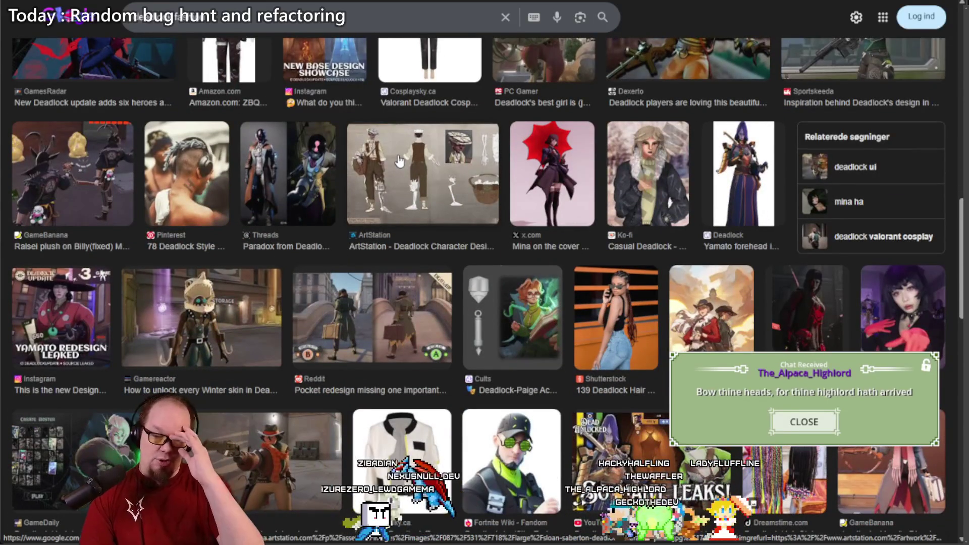
scroll(402, 165, "down", 5)
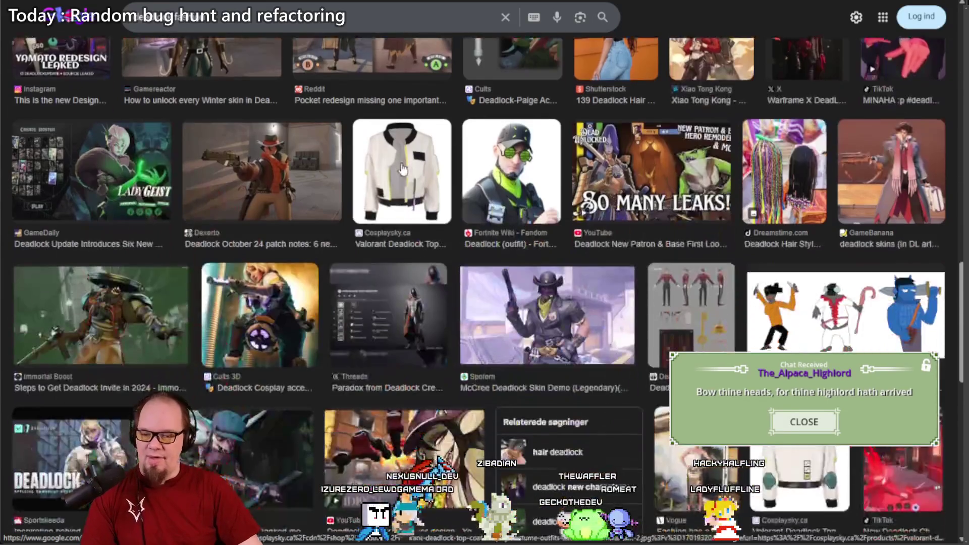
scroll(402, 169, "down", 3)
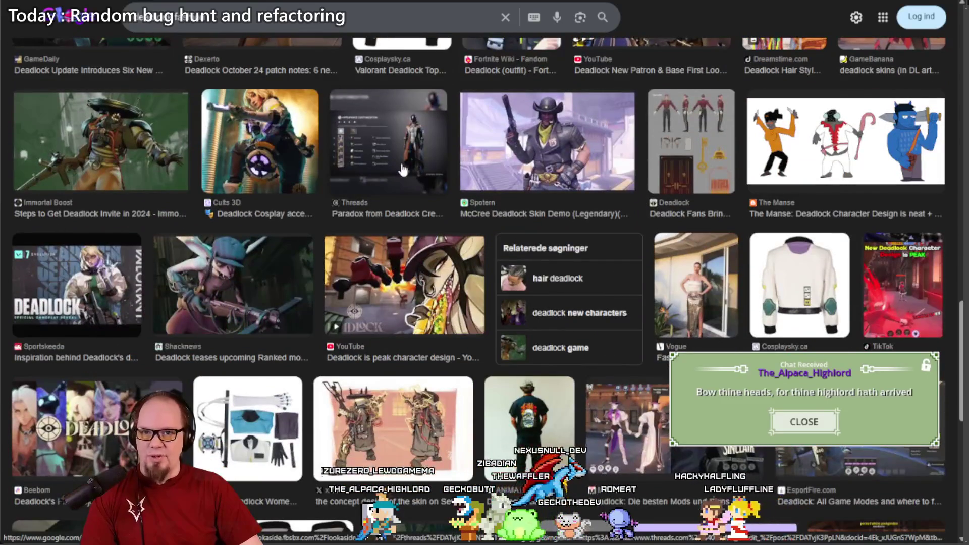
key("alt+Left")
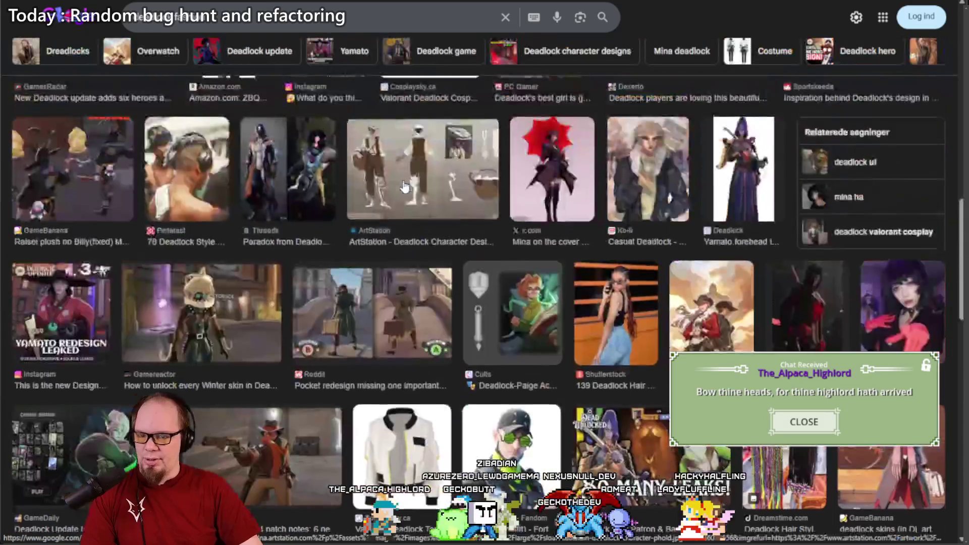
left_click(724, 168)
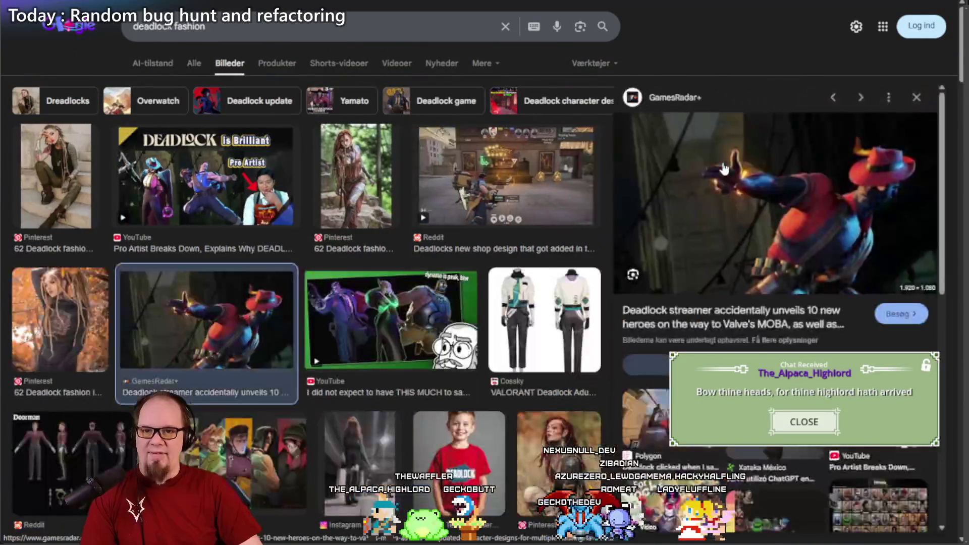
left_click(693, 174)
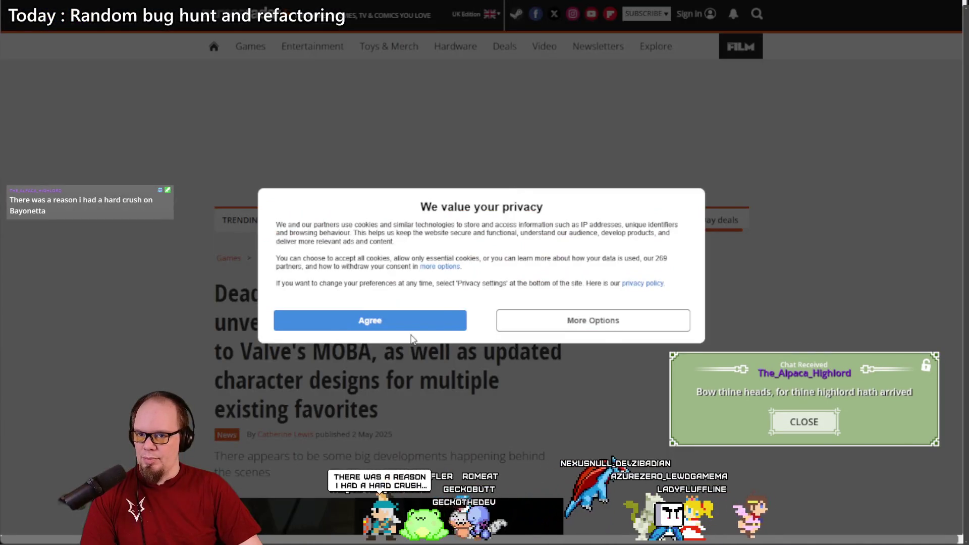
left_click(408, 323)
Step: Open a new incognito window and type 'haze deadlock' as the search
scroll(399, 256, "down", 8)
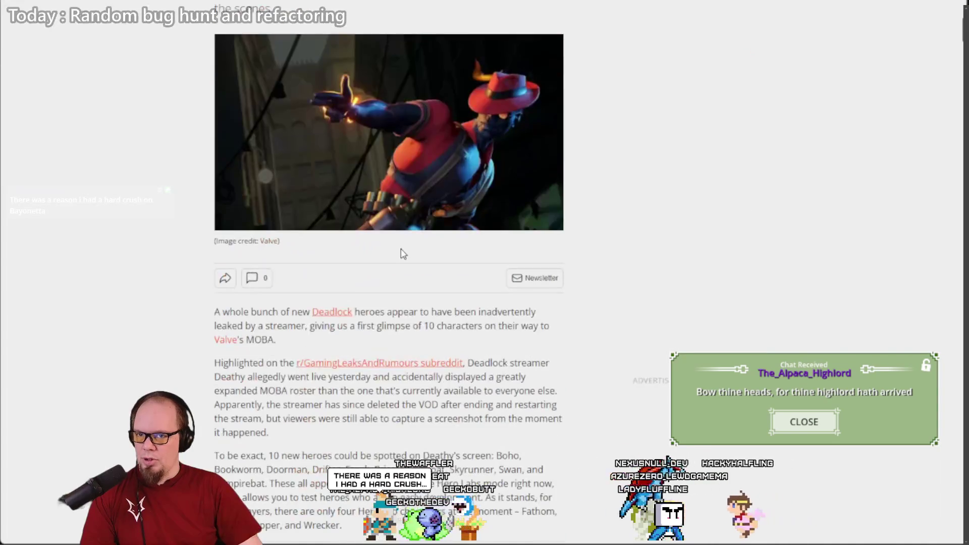
scroll(488, 153, "down", 10)
scroll(400, 131, "up", 12)
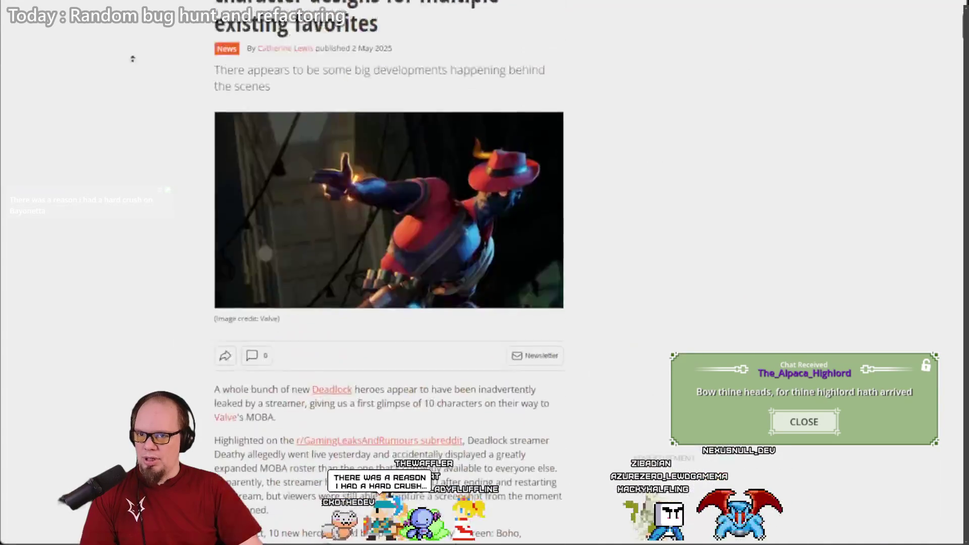
key("ctrl+shift+n")
type("haze")
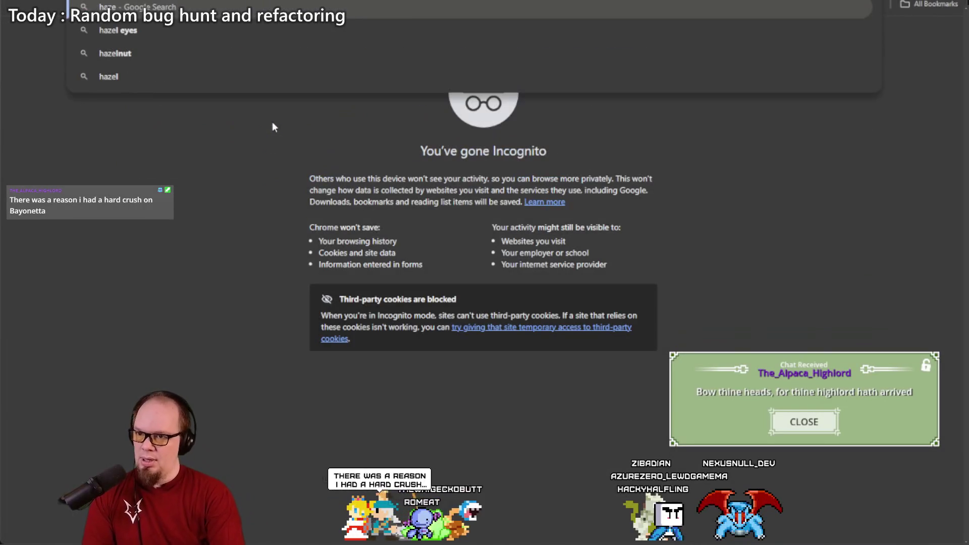
type(" deadlock")
Step: Run the 'haze deadlock' image search and open the Instagram 'Haze #deadlock' post from its preview
key("Return")
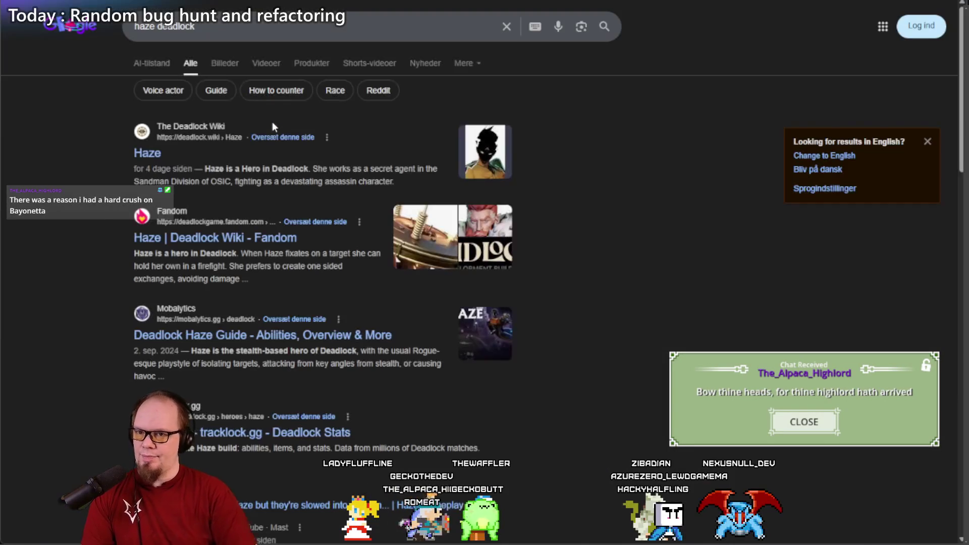
left_click(222, 64)
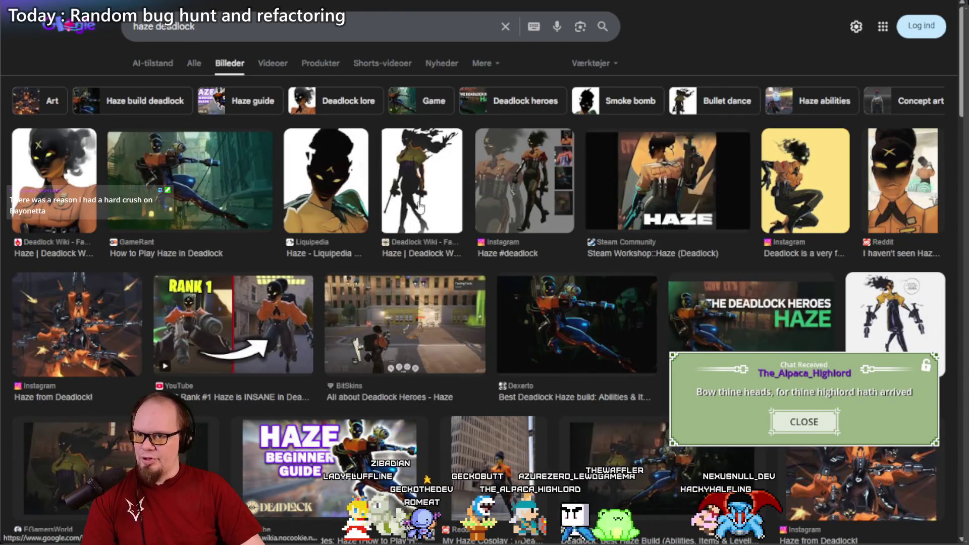
left_click(75, 200)
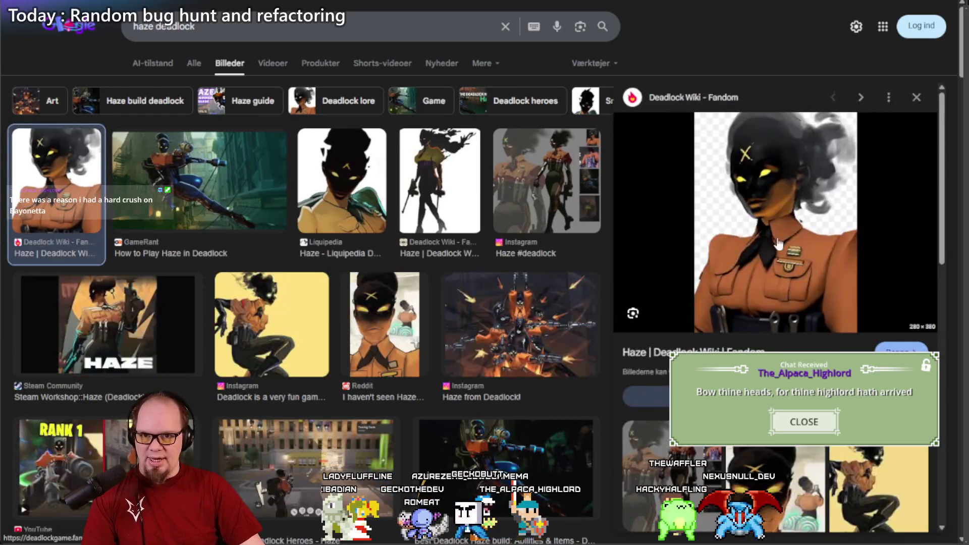
scroll(777, 243, "down", 5)
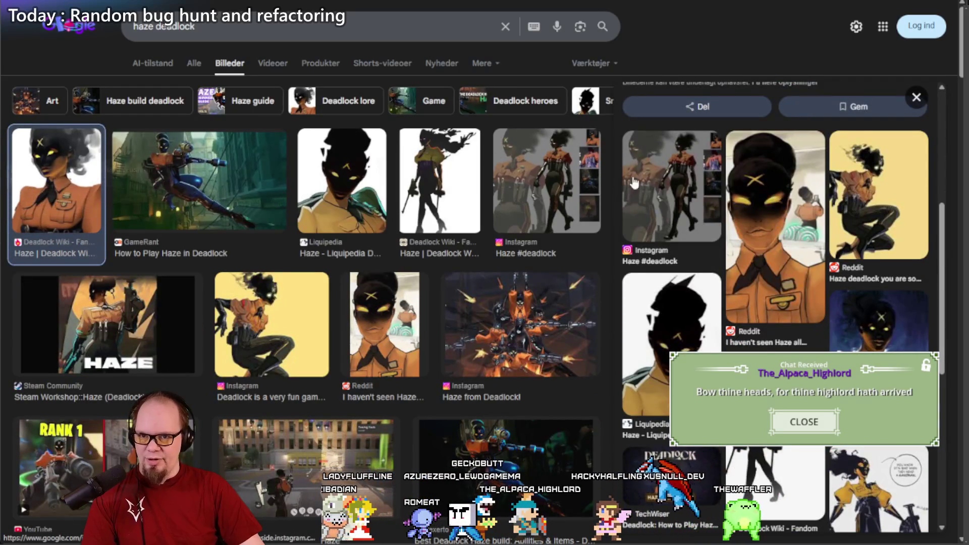
scroll(475, 192, "down", 5)
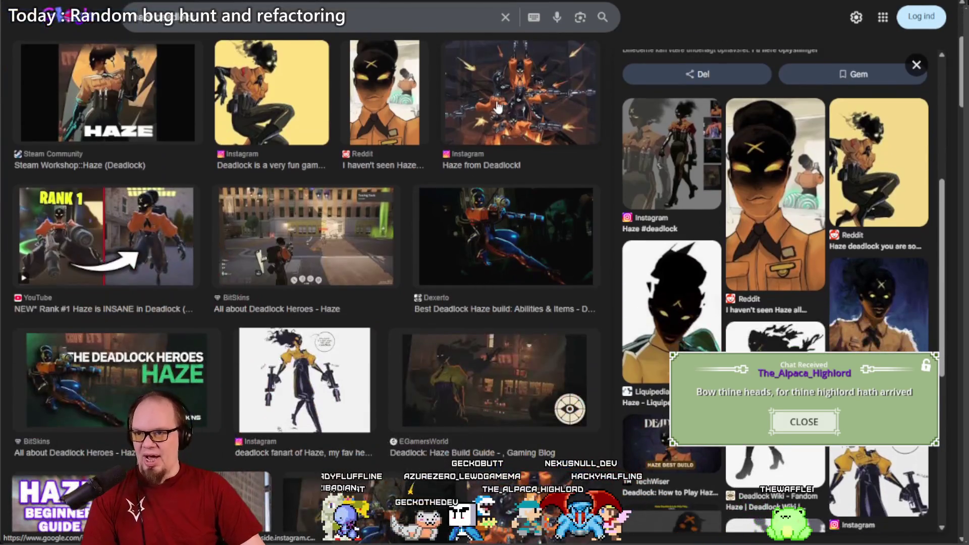
scroll(479, 101, "down", 10)
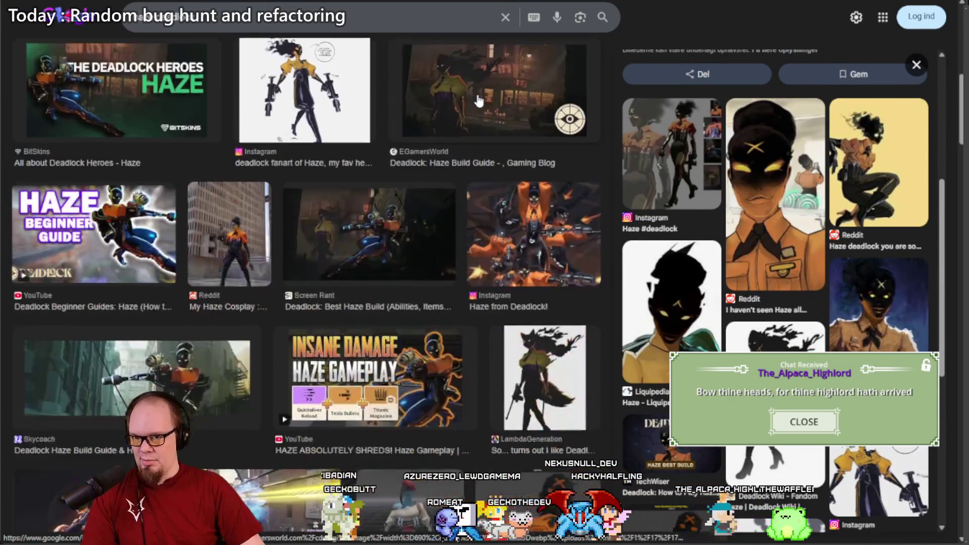
scroll(478, 150, "up", 6)
scroll(480, 161, "up", 5)
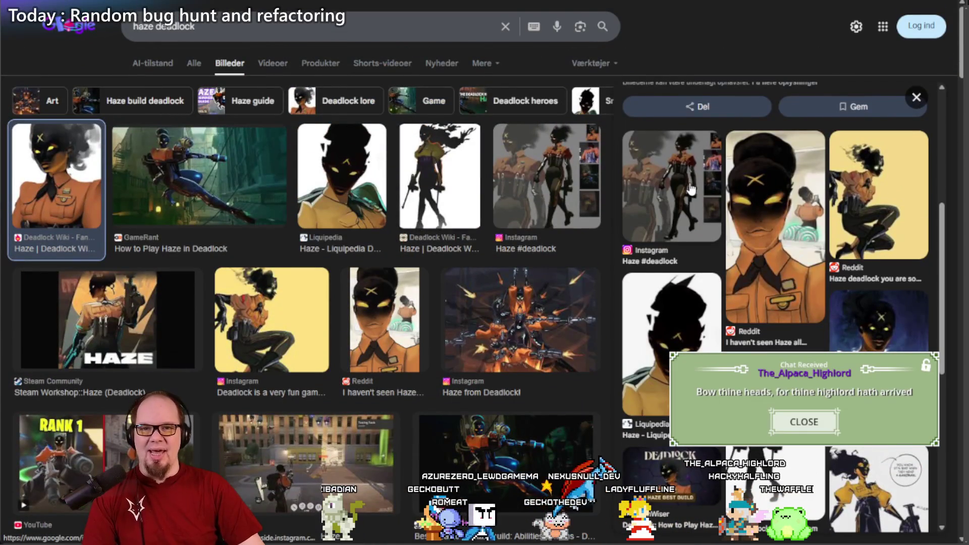
left_click(567, 193)
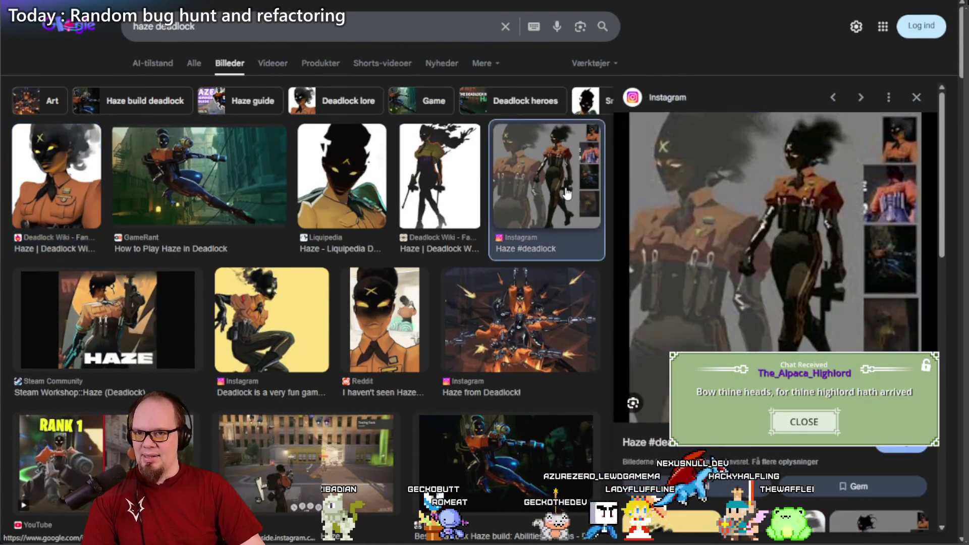
left_click(775, 214)
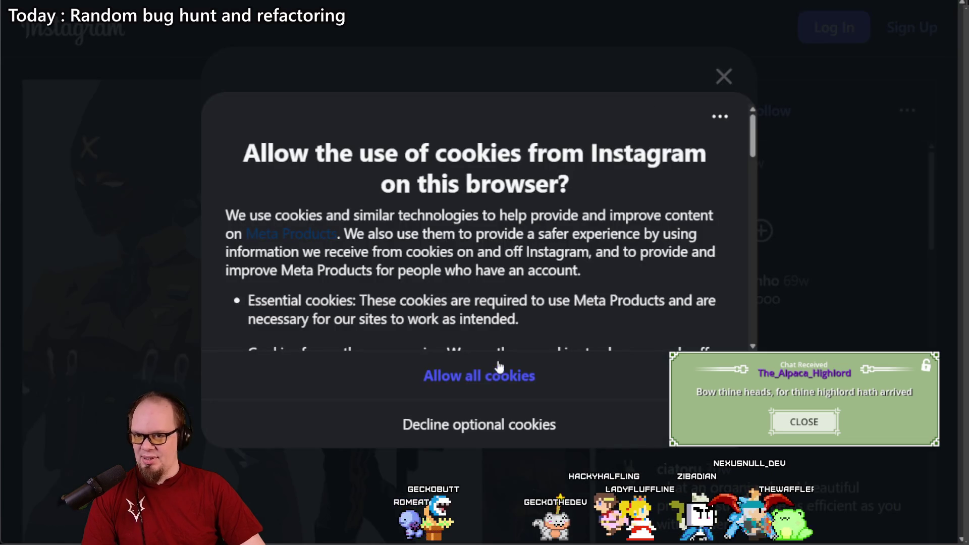
Step: Allow all Instagram cookies and dismiss the sign-up prompt to reveal the Haze post
left_click(499, 367)
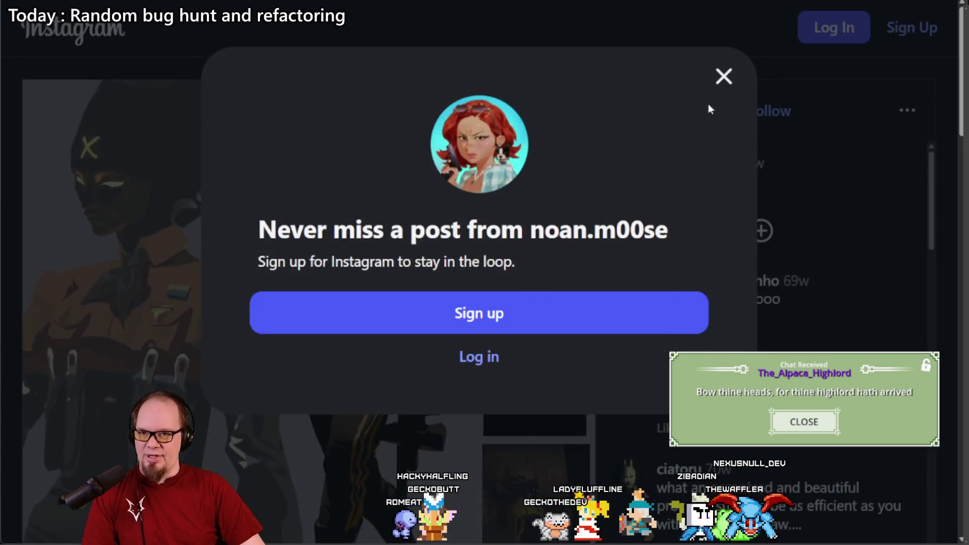
left_click(721, 82)
scroll(436, 200, "down", 2)
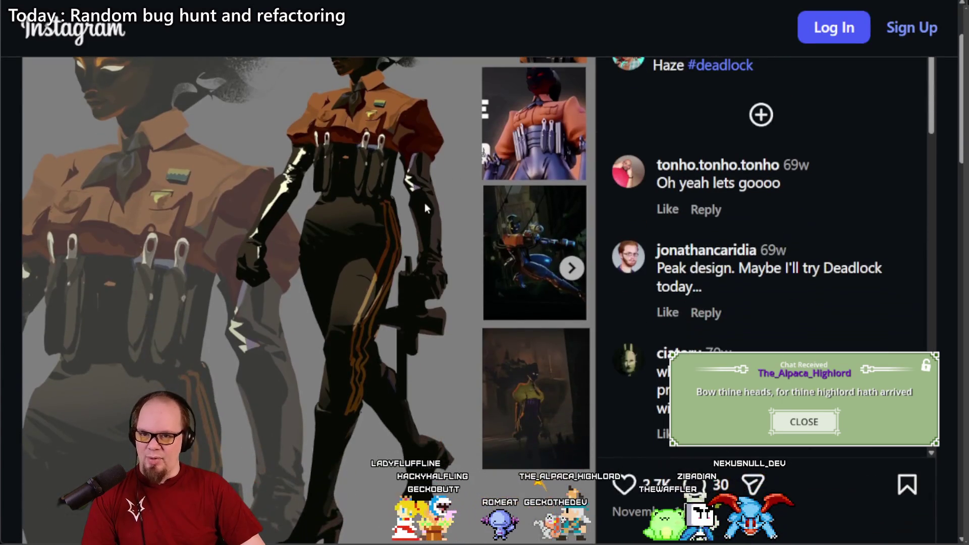
scroll(426, 209, "up", 3)
scroll(426, 210, "down", 1)
right_click(426, 207)
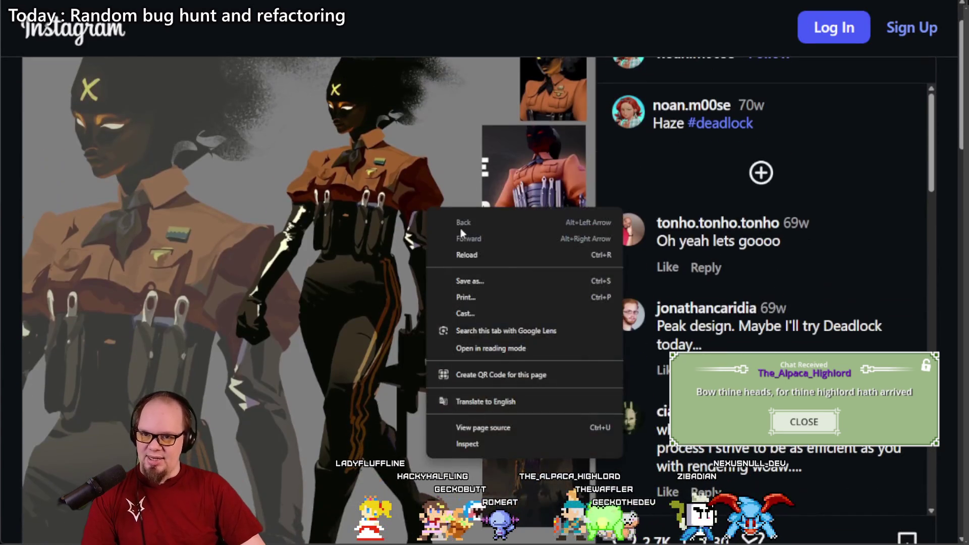
left_click(390, 277)
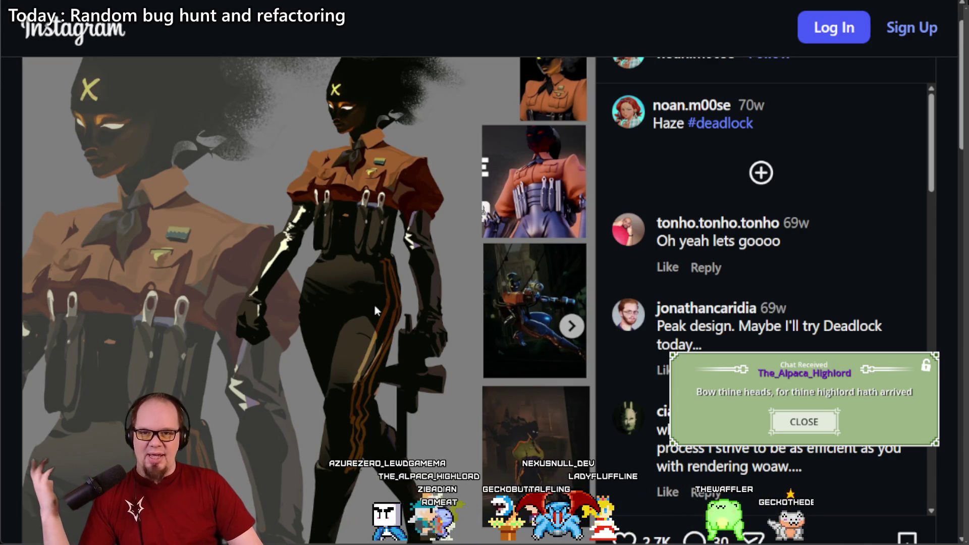
Step: Advance the Haze carousel to the pencil sketch and flat silhouette images
scroll(374, 295, "down", 2)
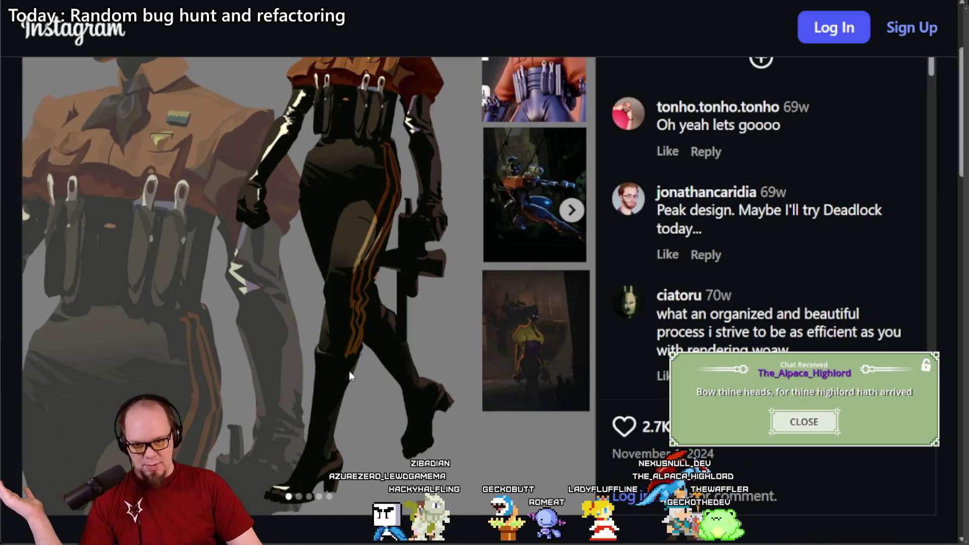
scroll(353, 376, "up", 3)
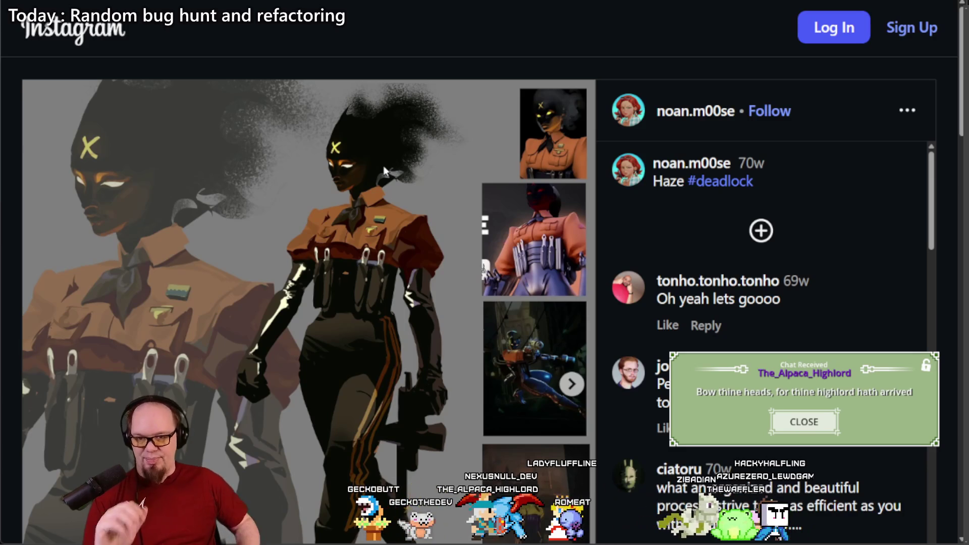
scroll(364, 156, "down", 6)
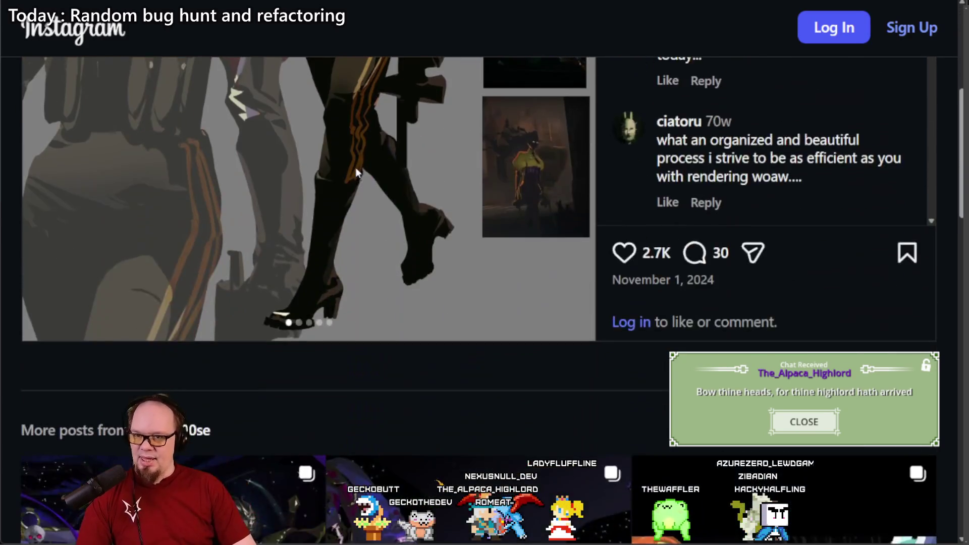
scroll(355, 168, "up", 6)
scroll(353, 169, "down", 5)
scroll(570, 212, "up", 2)
left_click(572, 210)
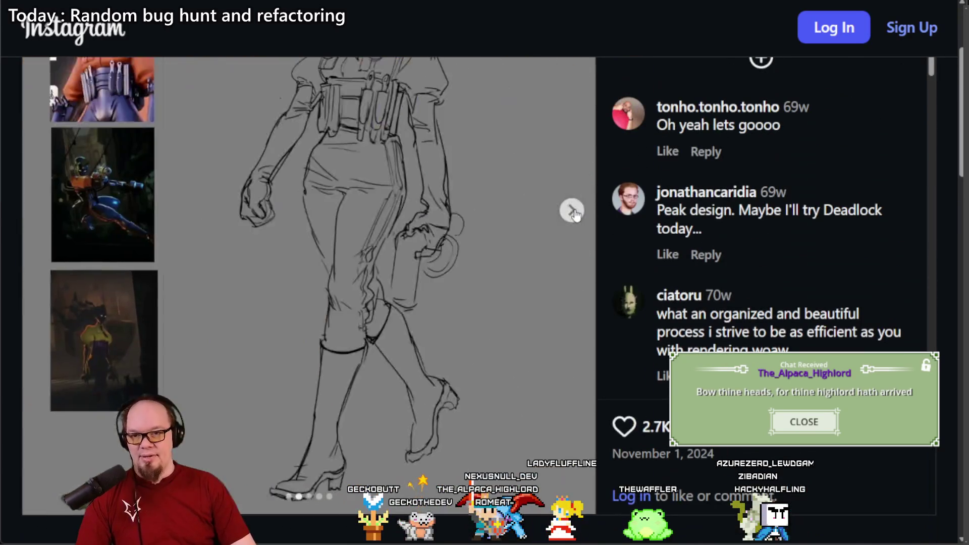
left_click(571, 210)
Step: View the shaded silhouette image, then close the tab to return to the image results
scroll(465, 217, "up", 3)
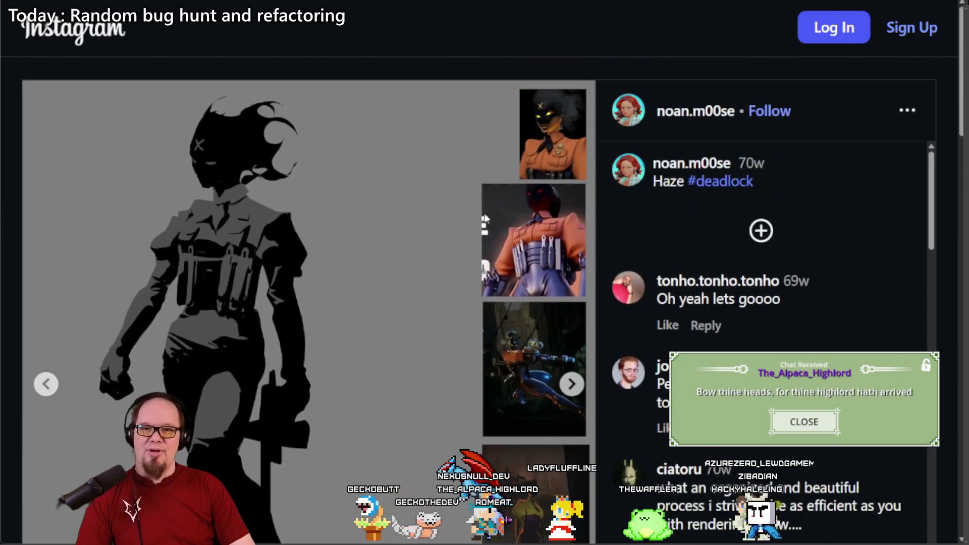
scroll(557, 279, "down", 2)
left_click(571, 268)
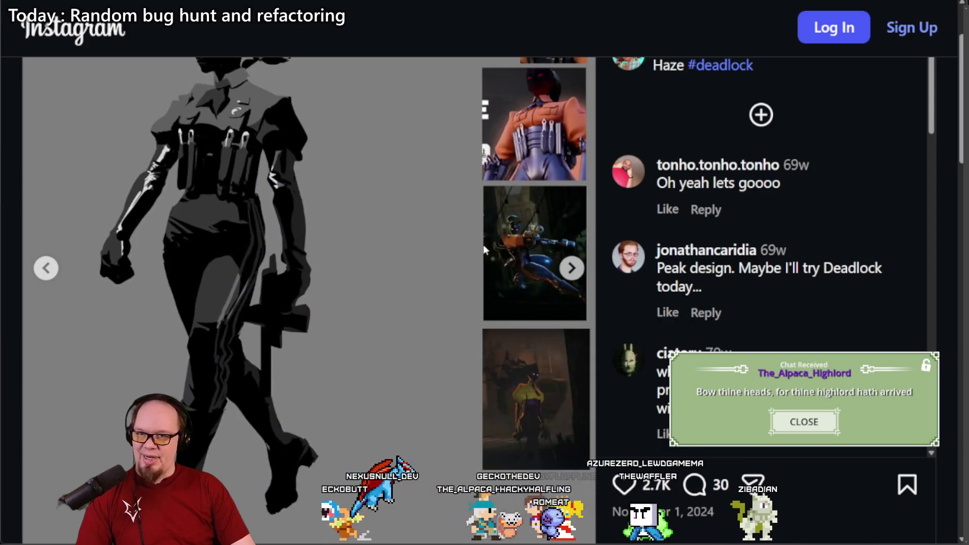
scroll(482, 247, "down", 5)
scroll(468, 158, "down", 3)
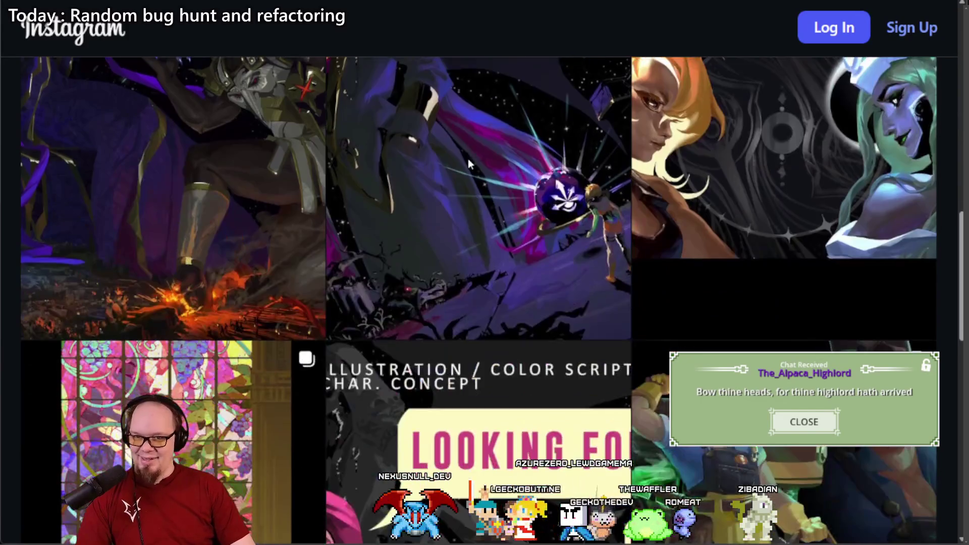
scroll(467, 174, "up", 10)
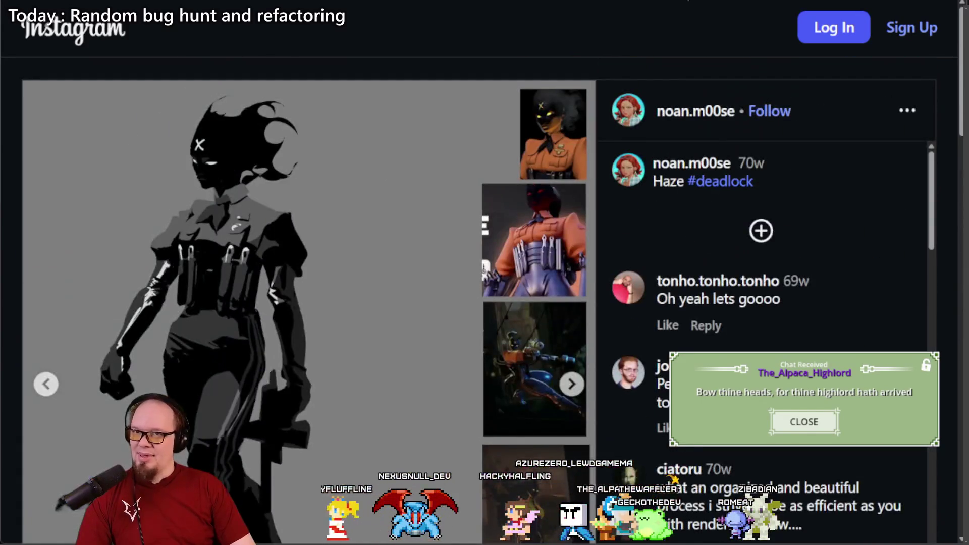
key("ctrl+w")
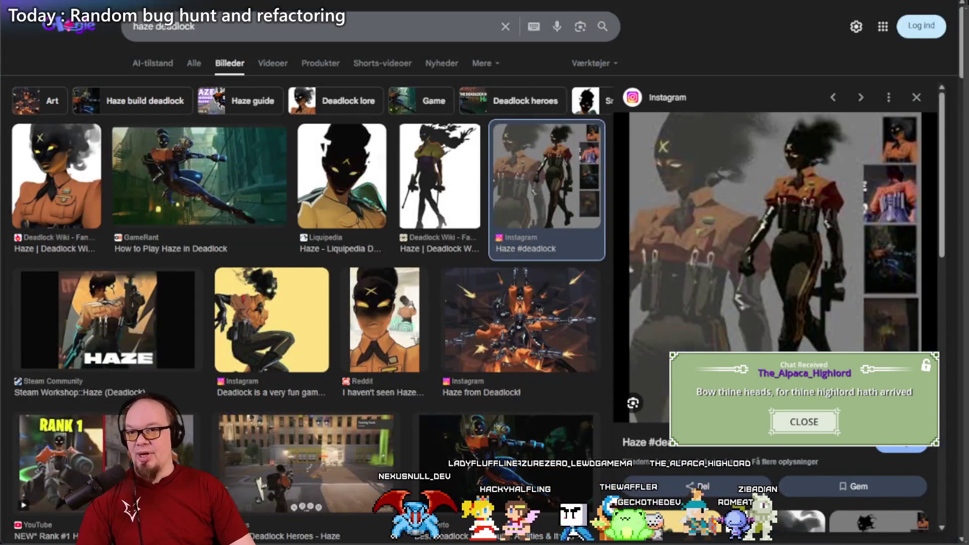
Step: Replace 'haze' with 'character art' and search images for 'character art deadlock'
left_click(133, 26)
double_click(143, 27)
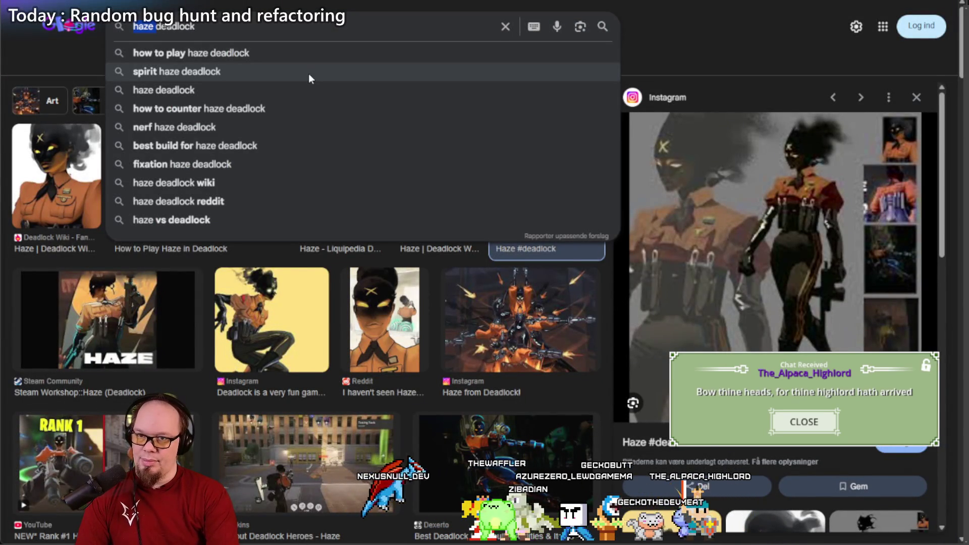
type("character art")
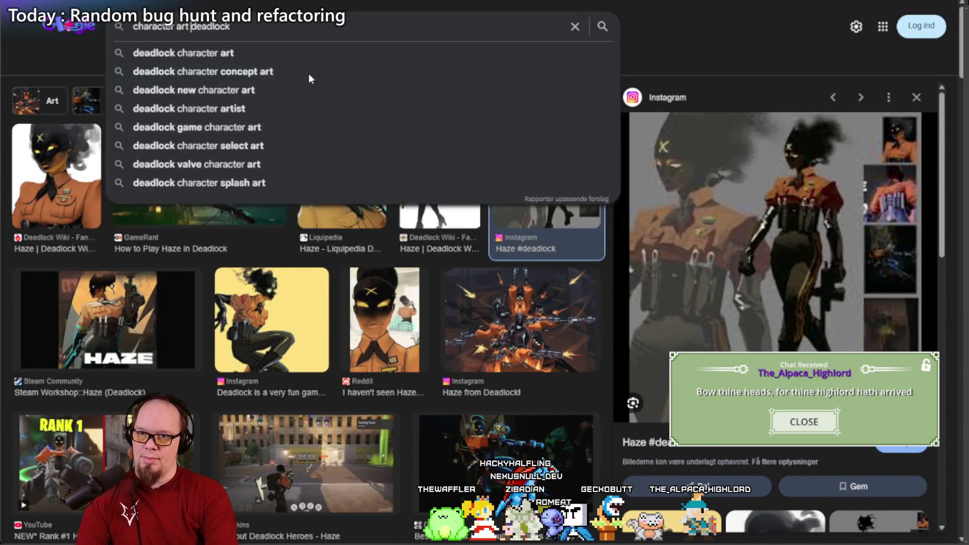
key("Return")
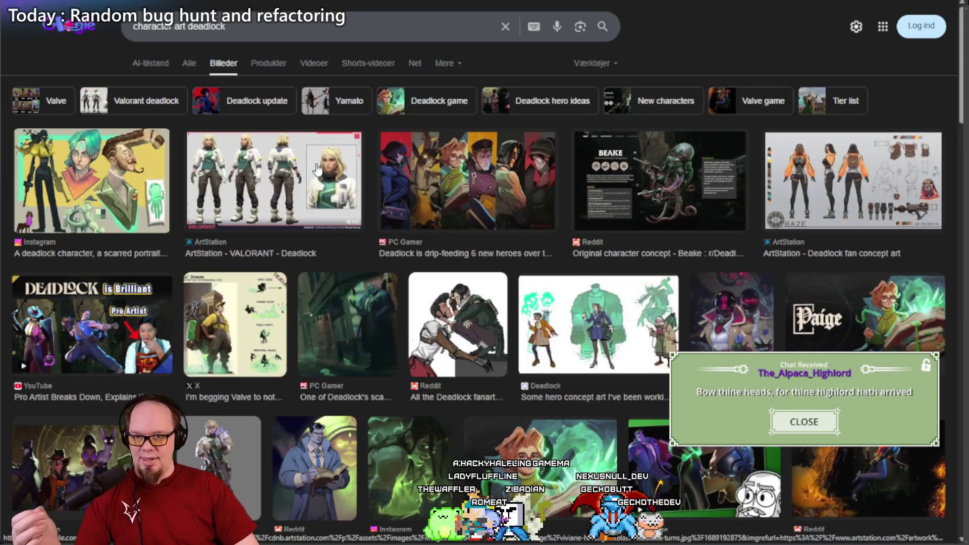
Step: Preview the Lil' Dynamo and hero concept images, then open the Paige image's Valve Archive source
left_click(237, 303)
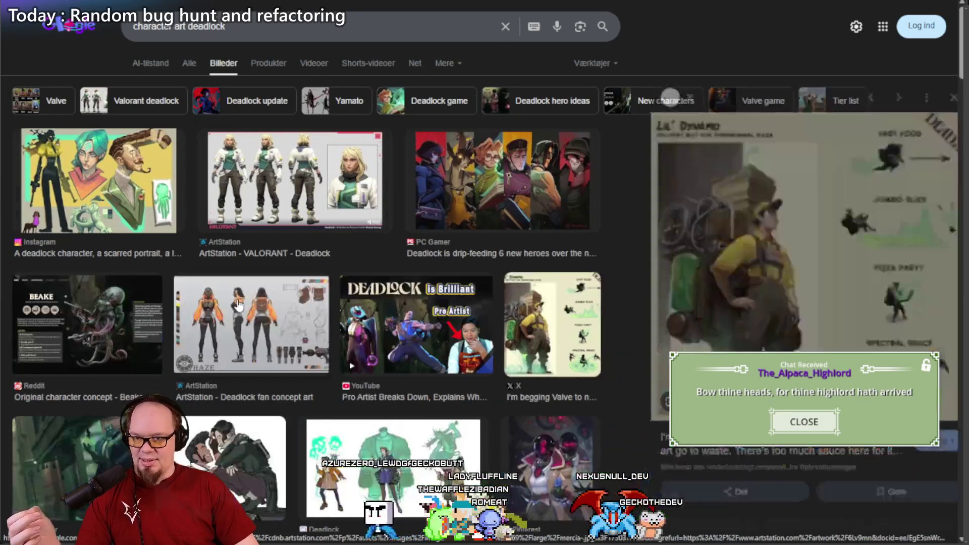
scroll(267, 262, "down", 2)
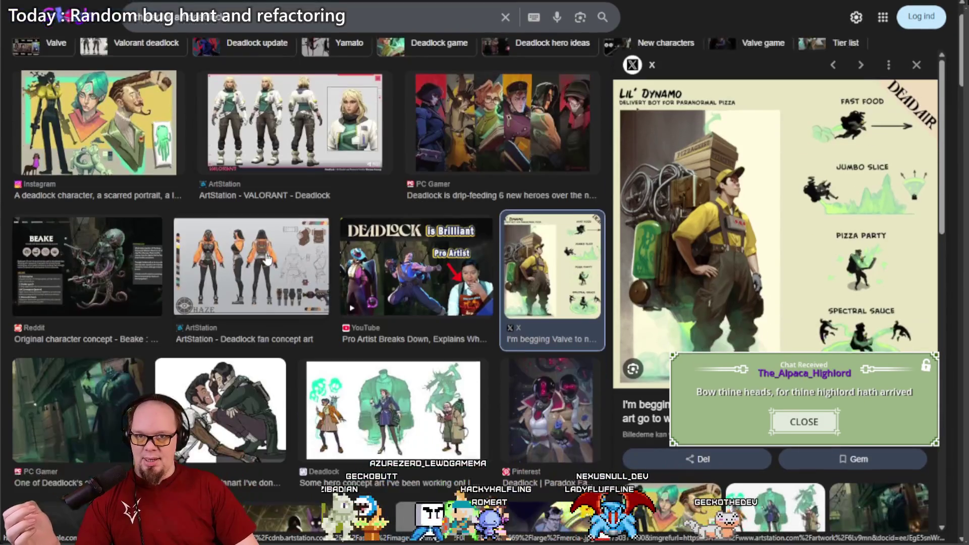
left_click(386, 343)
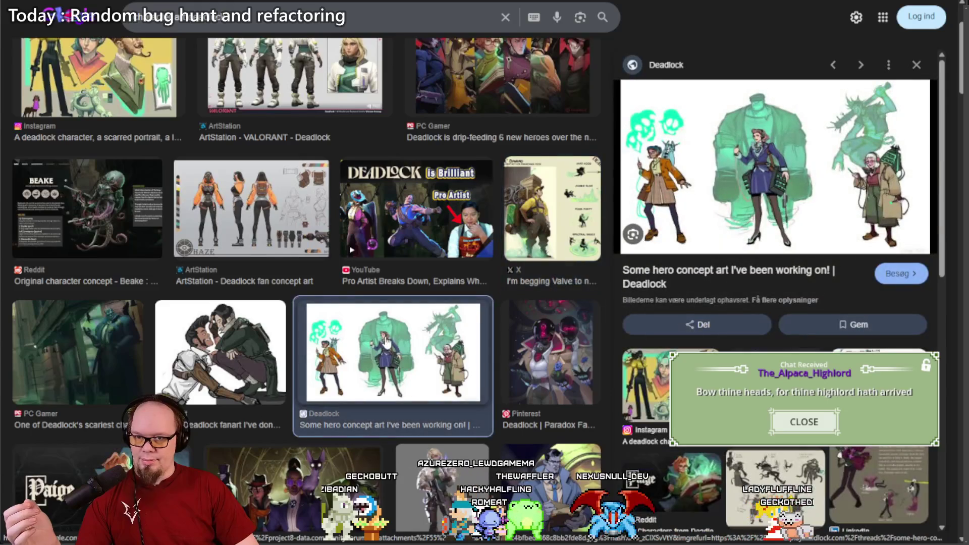
scroll(370, 244, "down", 3)
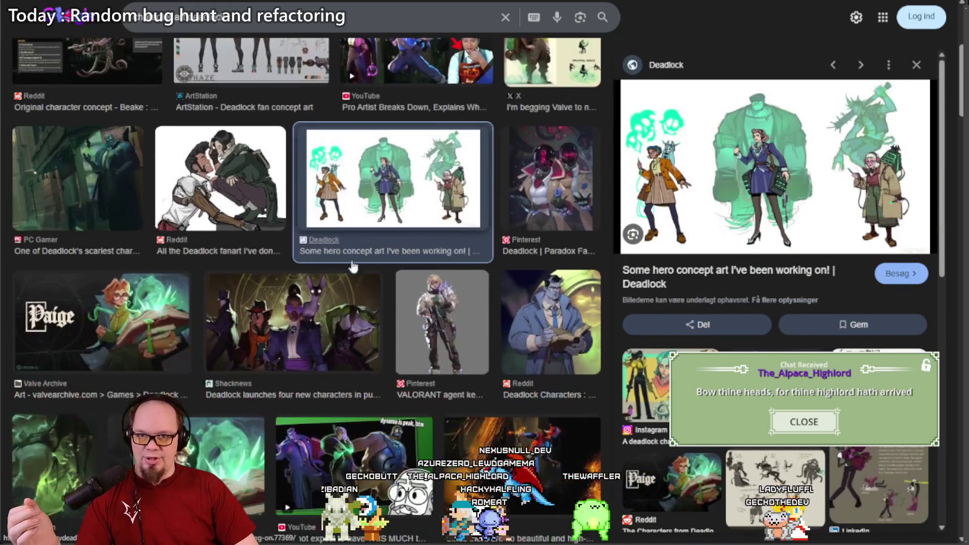
scroll(302, 310, "down", 4)
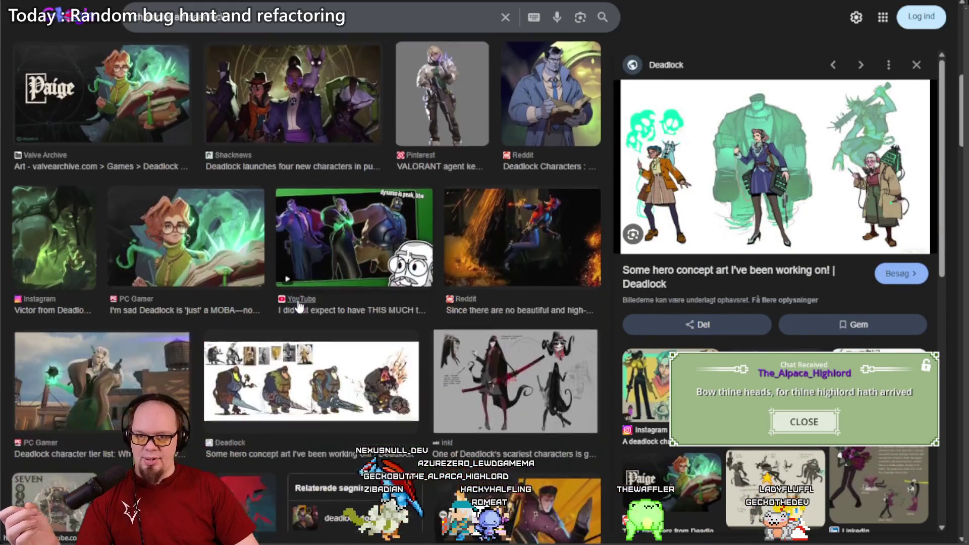
left_click(101, 111)
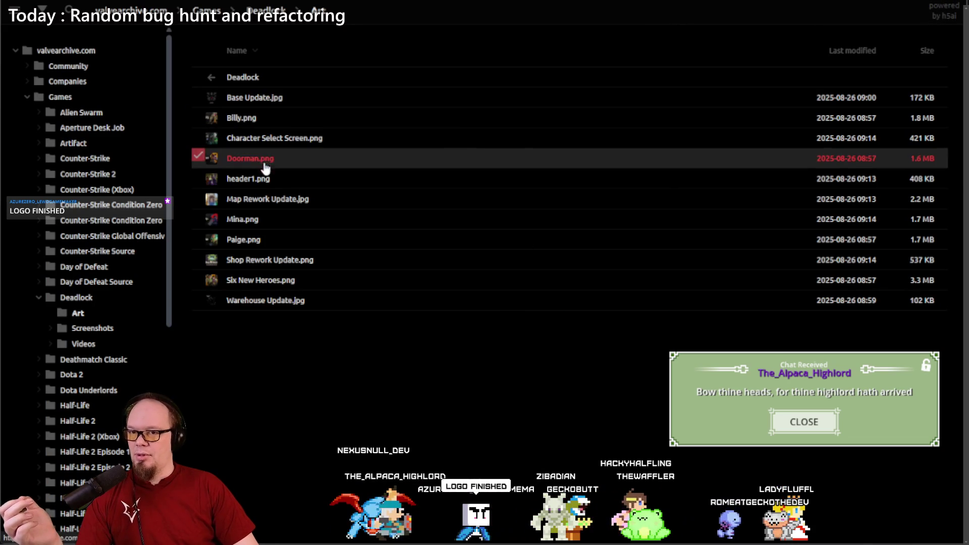
Step: View Paige.png full size in the Deadlock Art folder, then return to Google Images
left_click(265, 240)
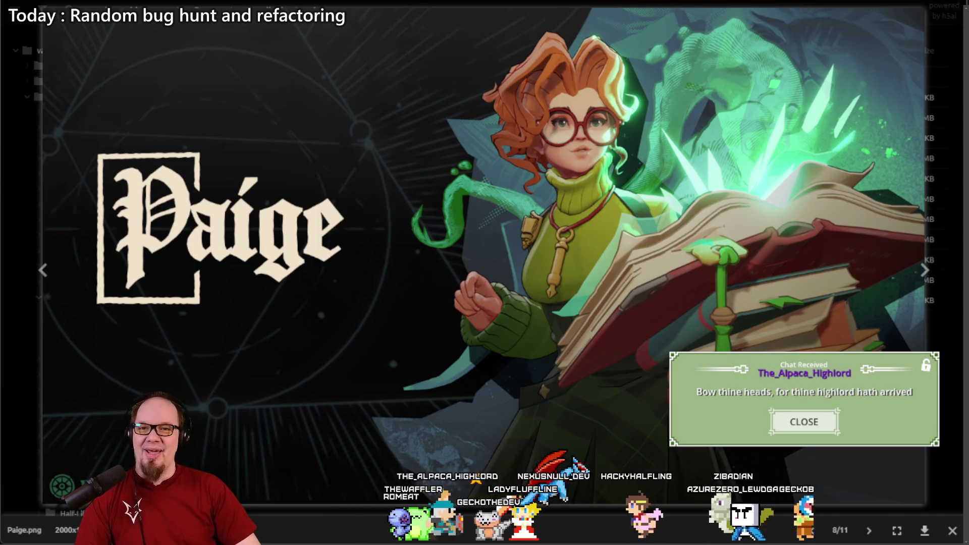
key("alt+Tab")
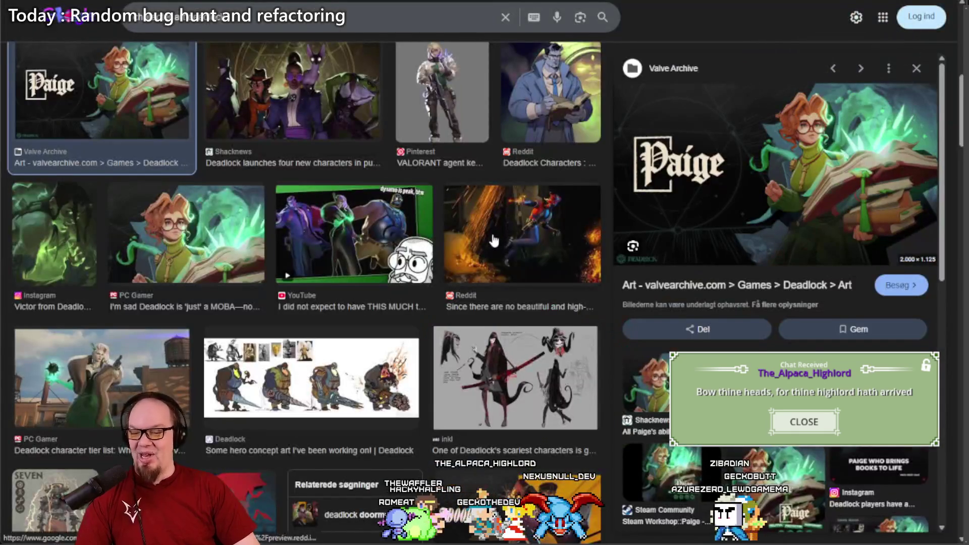
Step: Scroll through the Deadlock art image results and preview the Billy artwork from Valve Archive
scroll(493, 239, "down", 8)
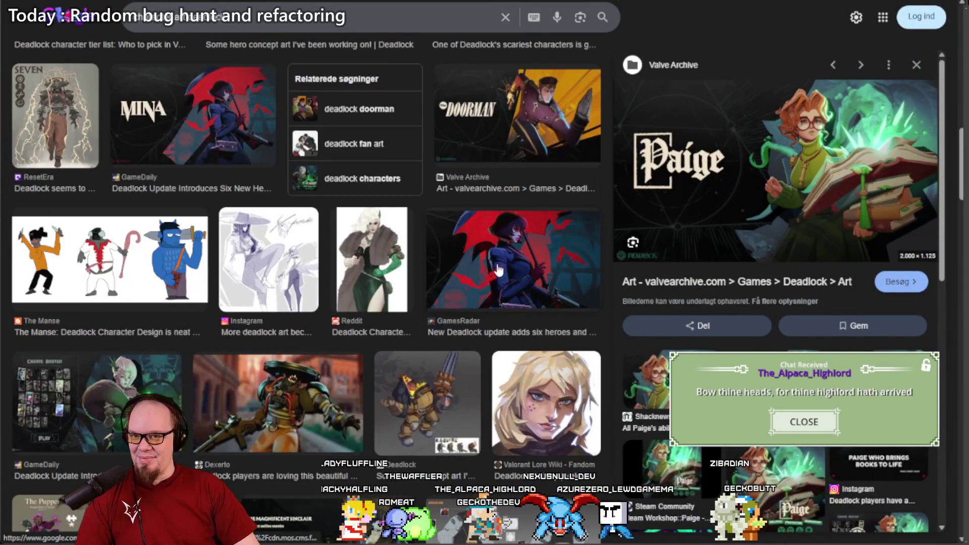
scroll(494, 237, "up", 5)
scroll(493, 237, "down", 7)
scroll(493, 240, "up", 2)
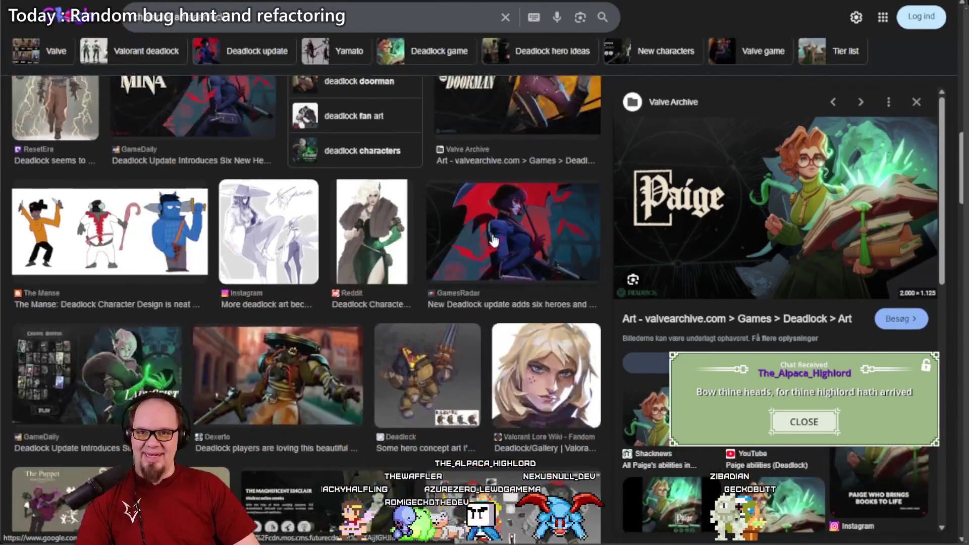
scroll(493, 240, "up", 2)
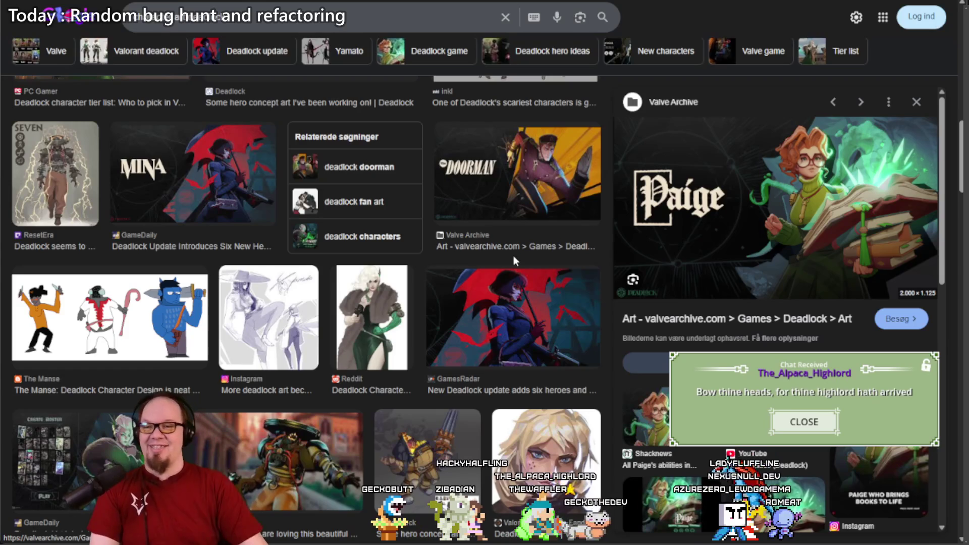
scroll(514, 255, "down", 5)
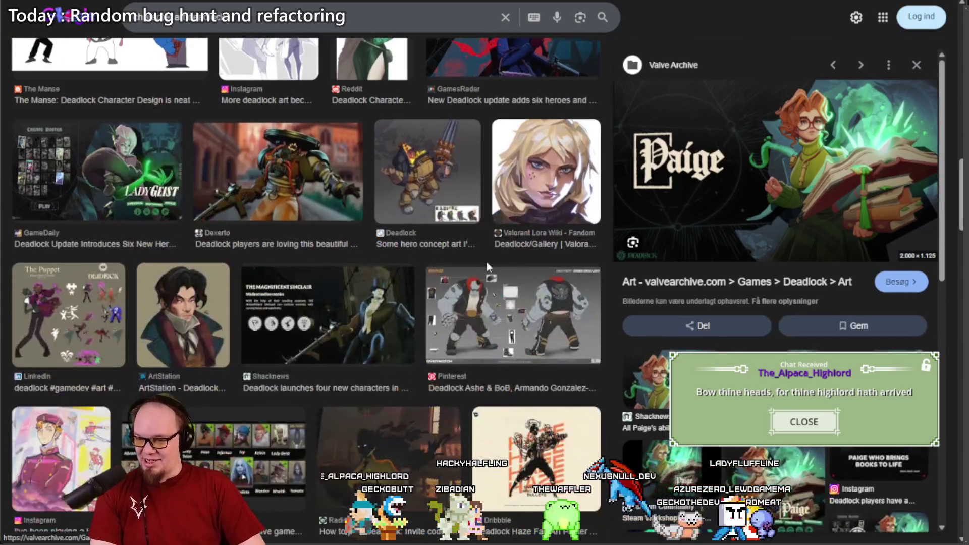
scroll(487, 262, "down", 6)
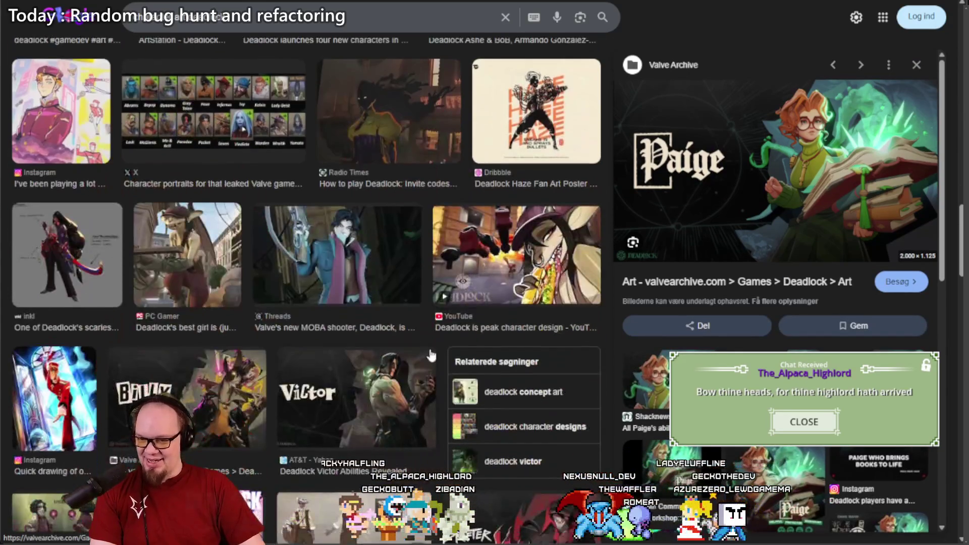
scroll(435, 339, "down", 5)
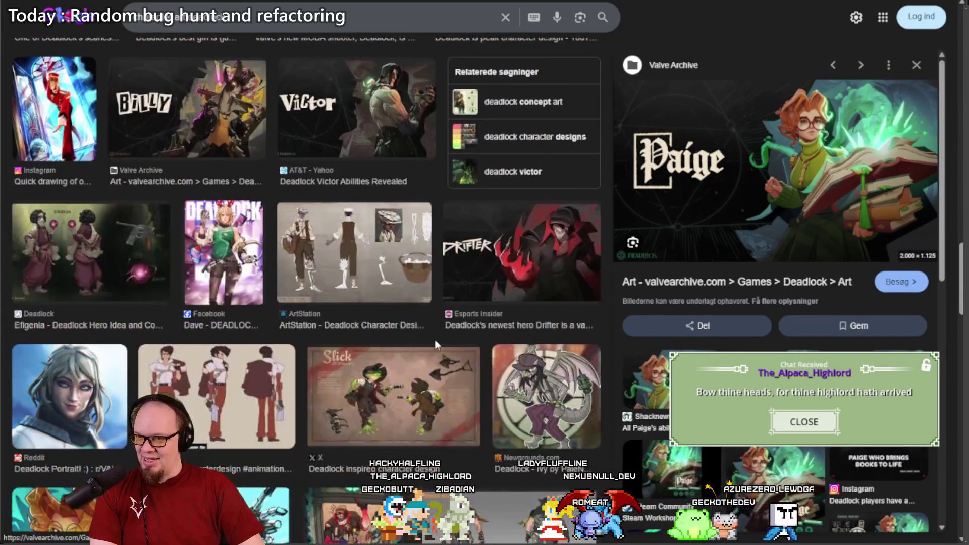
left_click(211, 137)
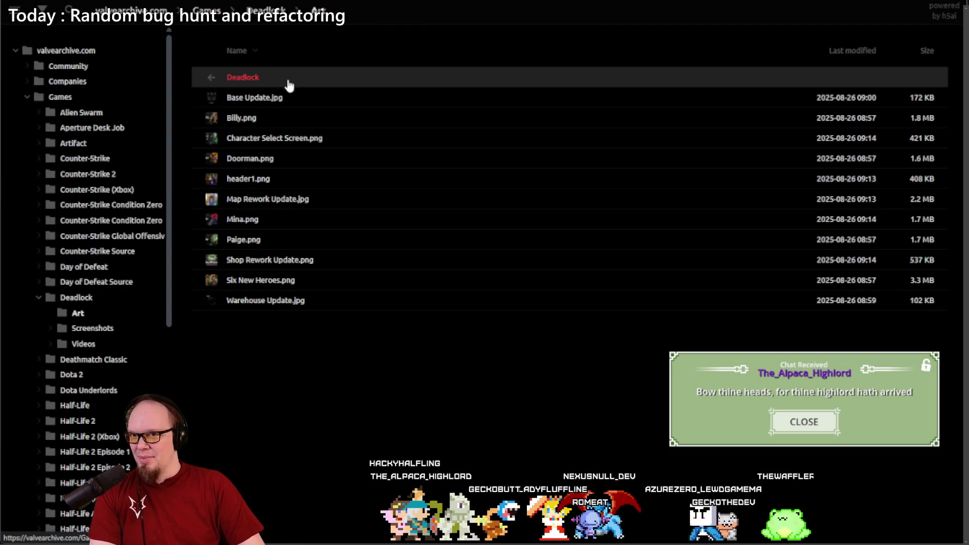
Step: Open Billy.png full size from the Deadlock Art folder
left_click(248, 118)
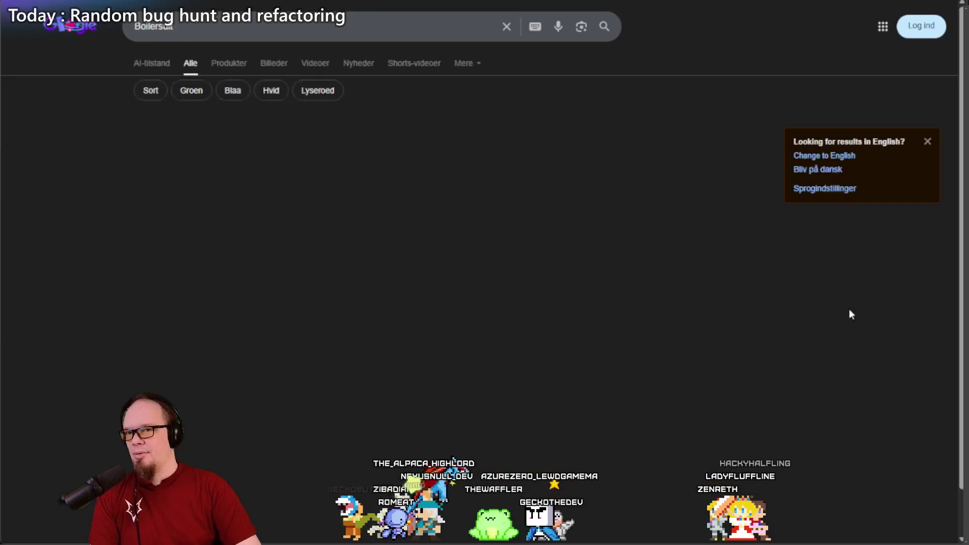
Step: Switch the boilersuit search from Shopping to Google Images results
mouse_move(400, 177)
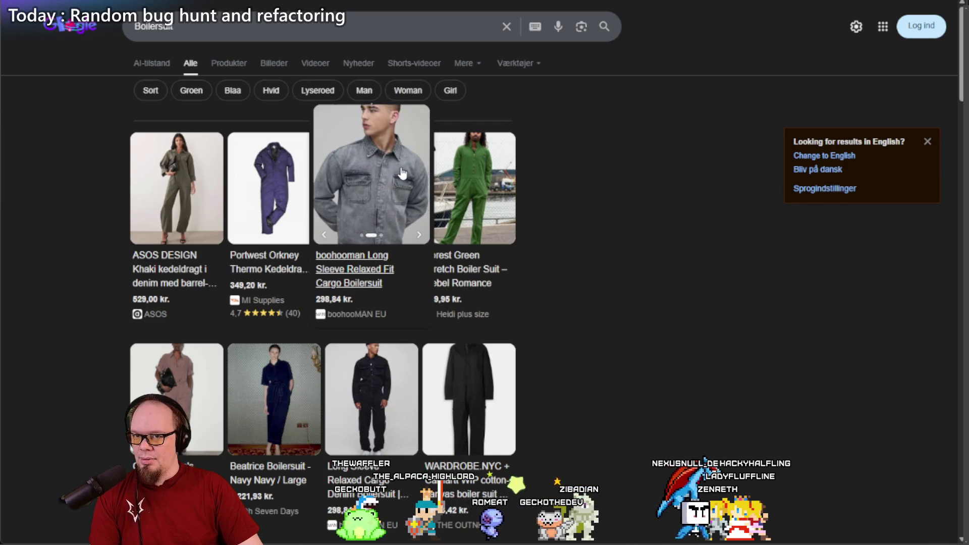
left_click(238, 65)
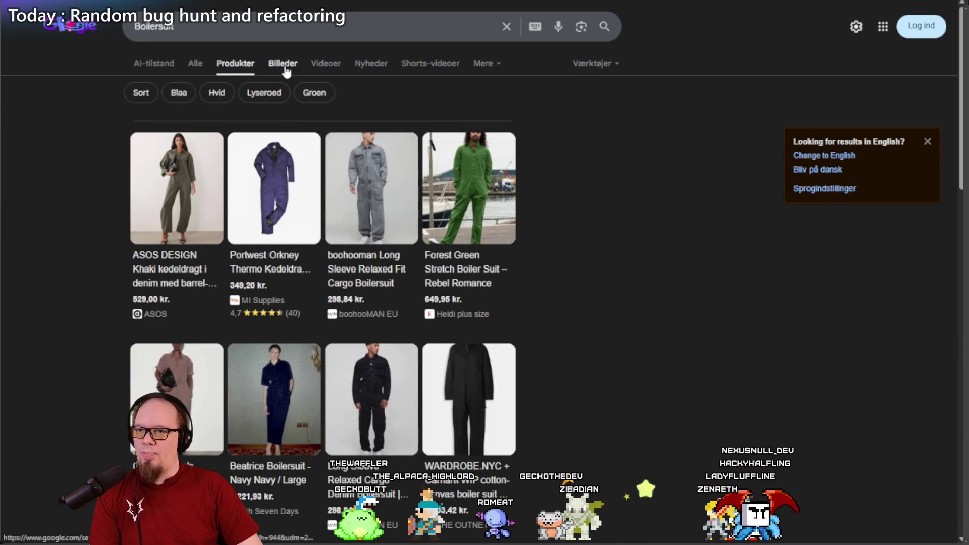
left_click(284, 65)
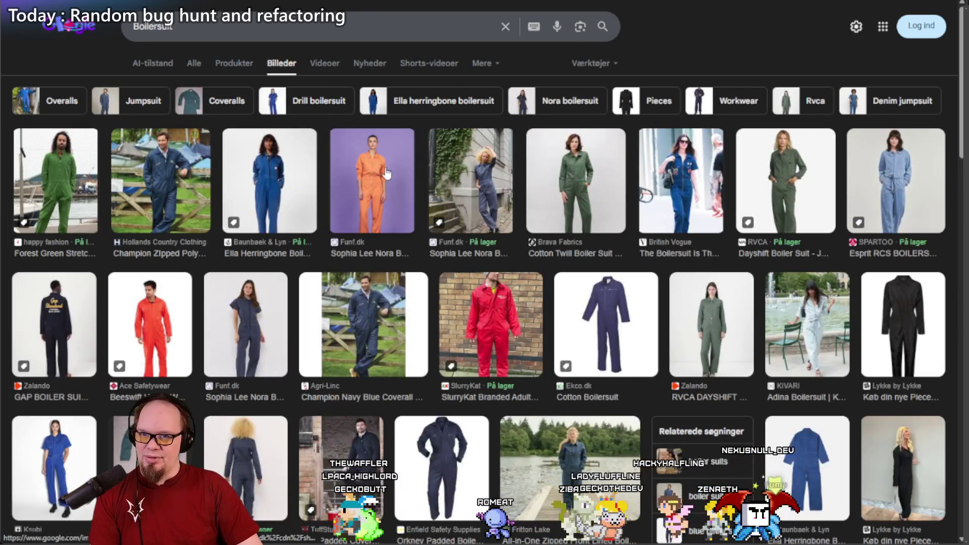
Step: Preview the orange boilersuit photo, then scroll to a 1930s–40s women's zoot suit reference
left_click(363, 178)
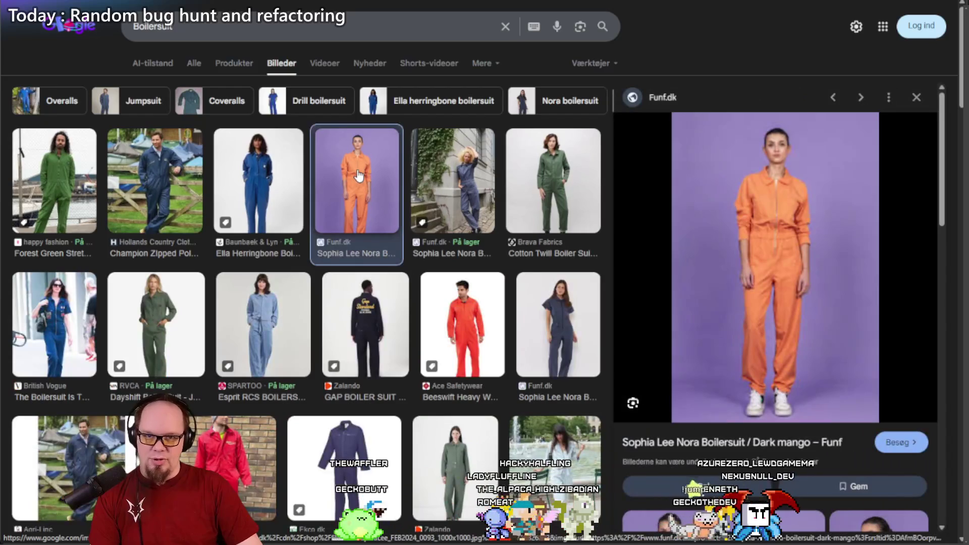
scroll(358, 176, "down", 7)
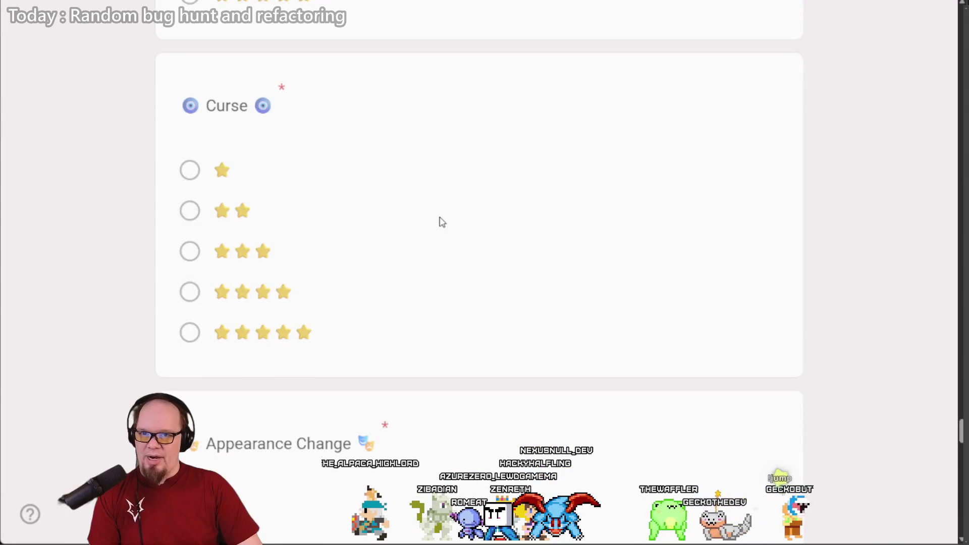
scroll(442, 222, "down", 15)
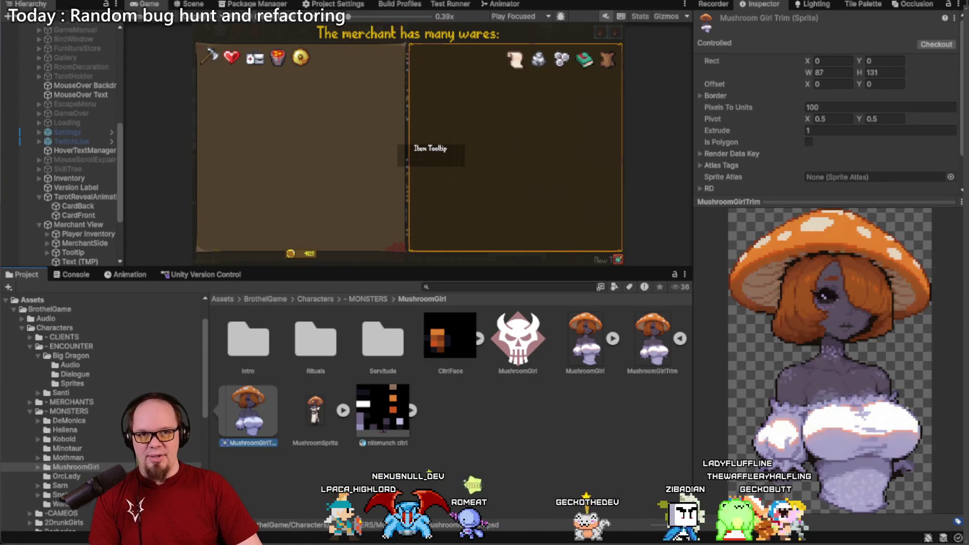
Step: Bring Rider up on CameraController.cs, then minimize it to reveal the desktop
key("alt+Tab")
key("alt+Tab")
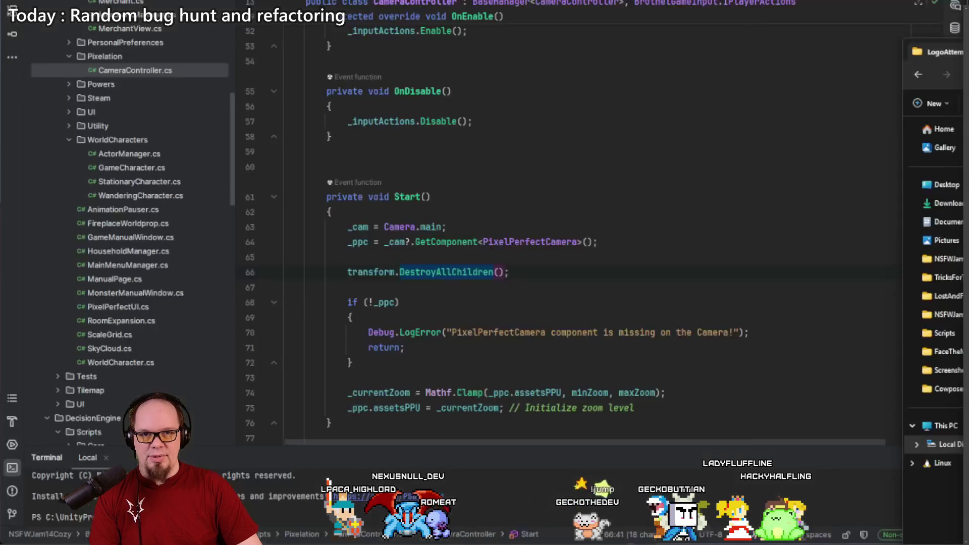
left_click(639, 237)
key("super+Down")
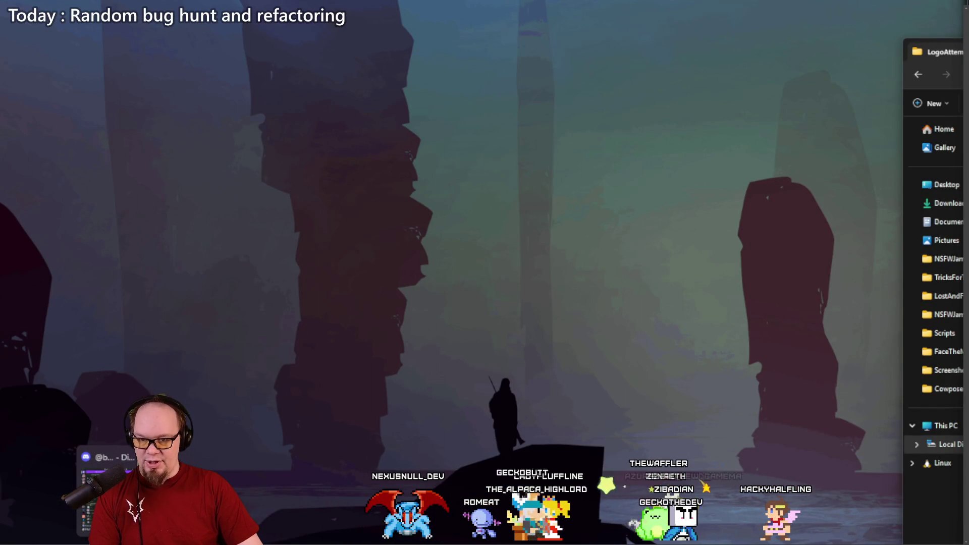
Step: Switch to the File Explorer window and move it higher to reach the Cowgirl Corp logo
mouse_move(152, 540)
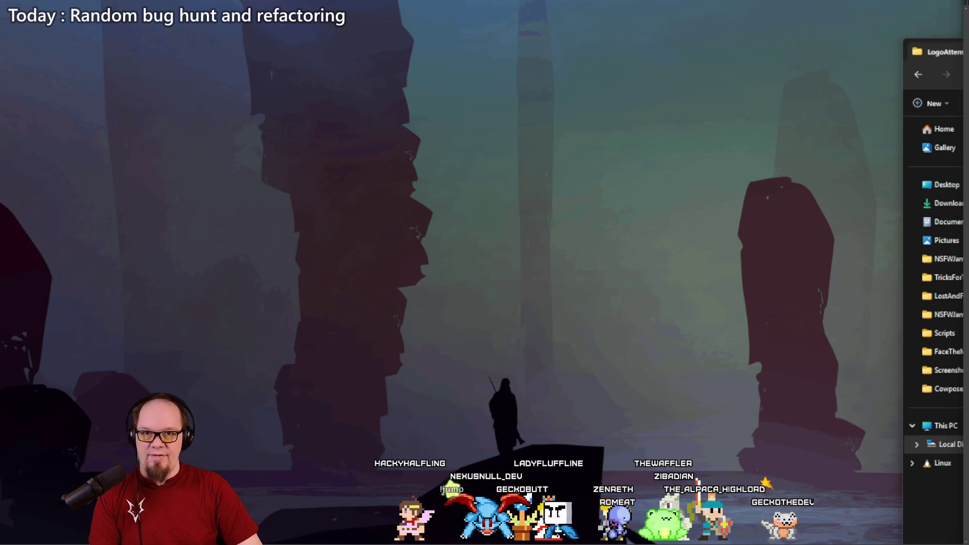
key("alt+Tab")
key("alt+Tab")
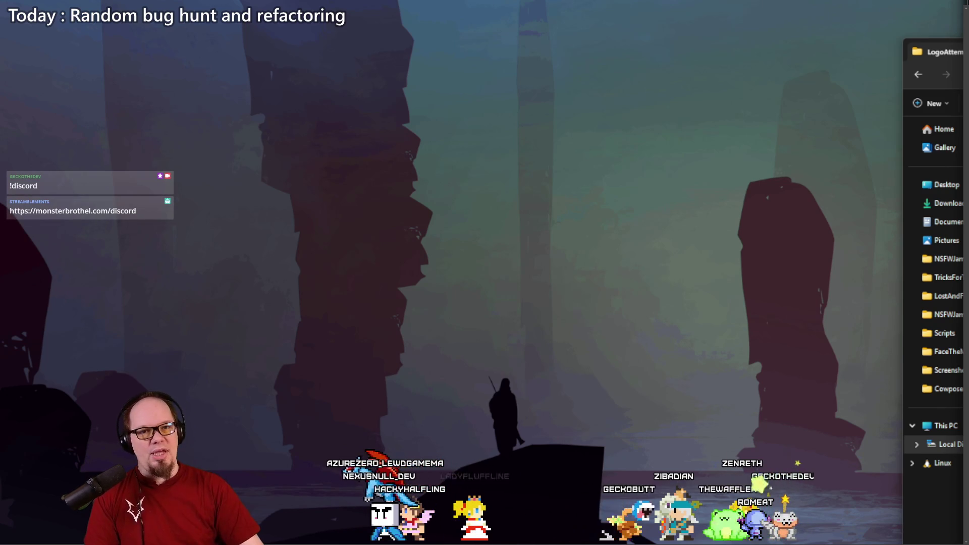
mouse_move(944, 45)
left_mouse_down()
mouse_move(948, 0)
mouse_move(919, 70)
mouse_move(934, 0)
mouse_move(757, 5)
mouse_move(770, 11)
left_mouse_up()
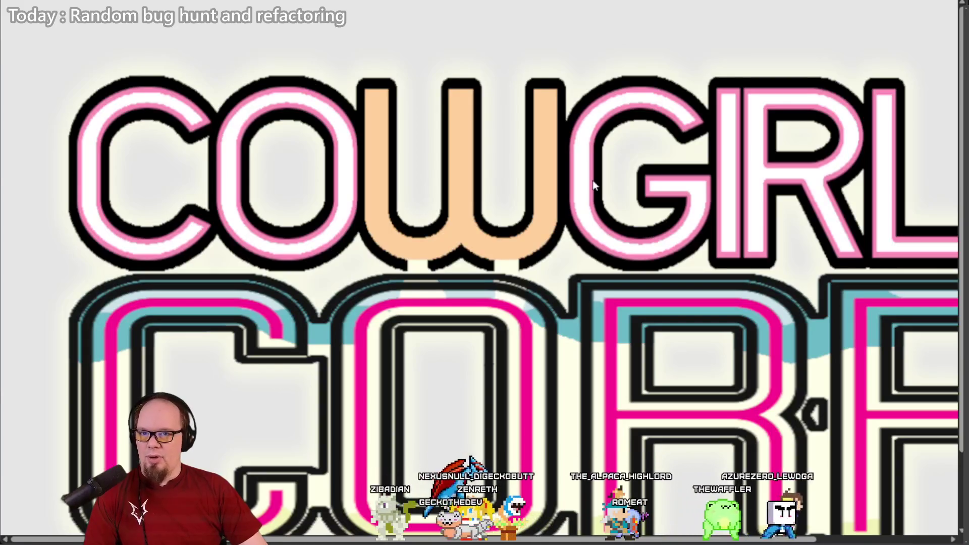
Step: Zoom out so the whole Cowgirl Corp logo fits, then start a new browser tab
key("ctrl+minus")
key("ctrl+minus")
key("ctrl+minus")
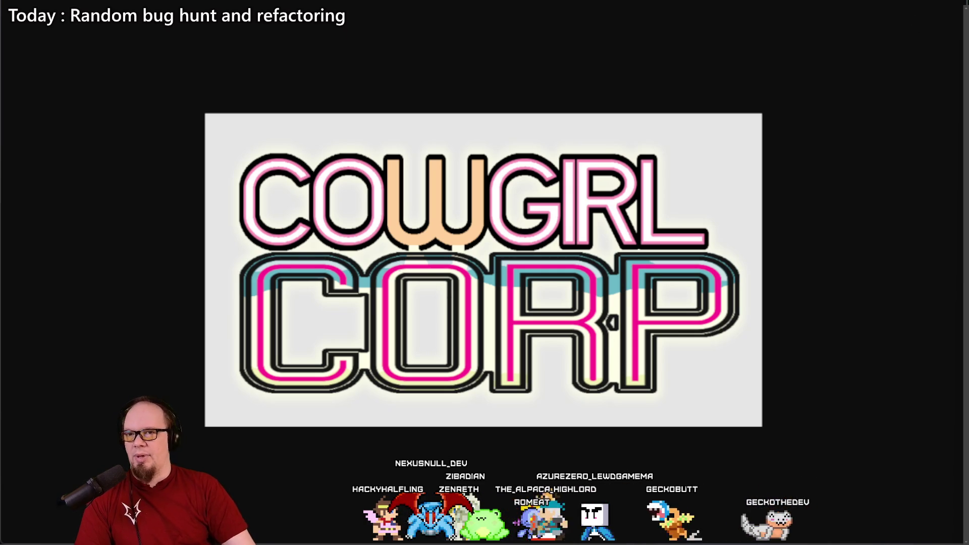
key("ctrl+t")
Step: Load Twitch, expand Followed Channels, and pause a followed channel's live Final Fantasy IV stream
type("tw")
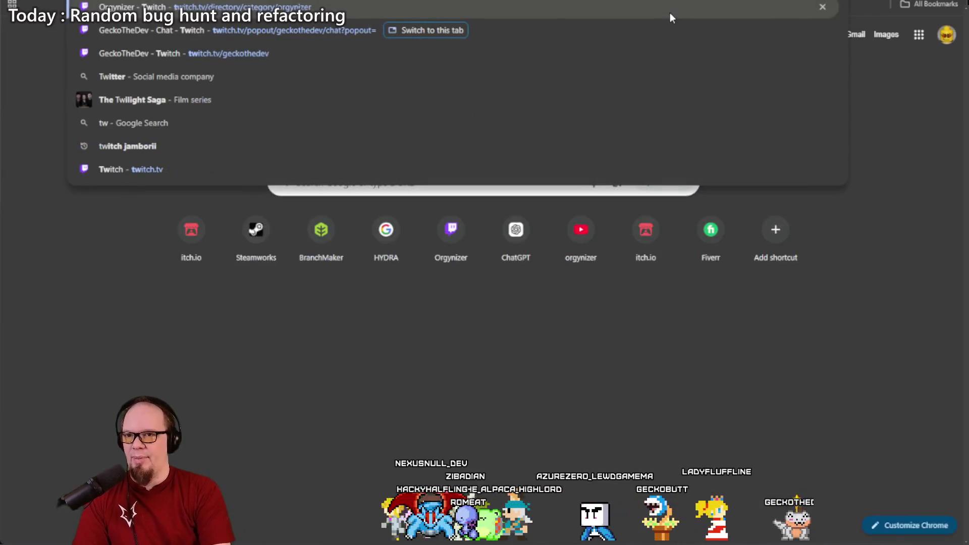
key("Return")
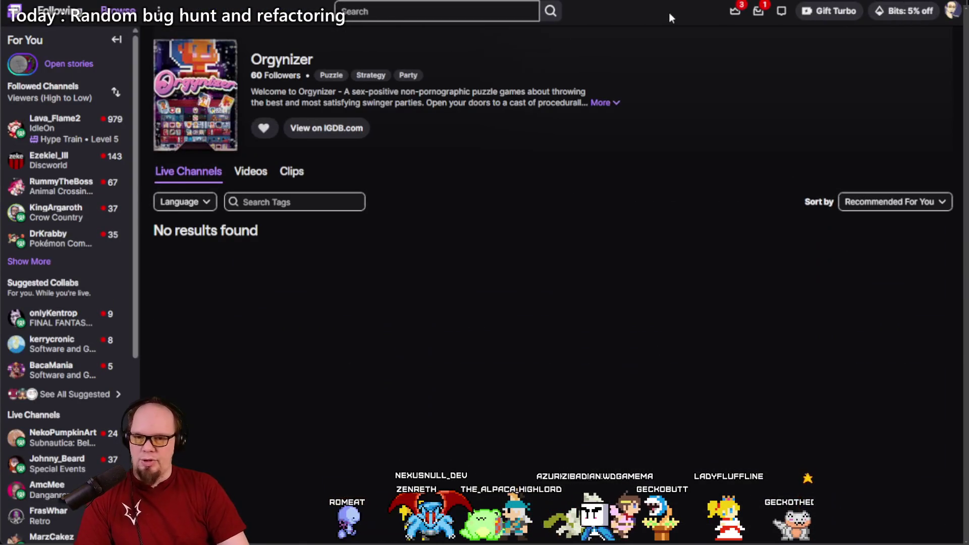
mouse_move(61, 127)
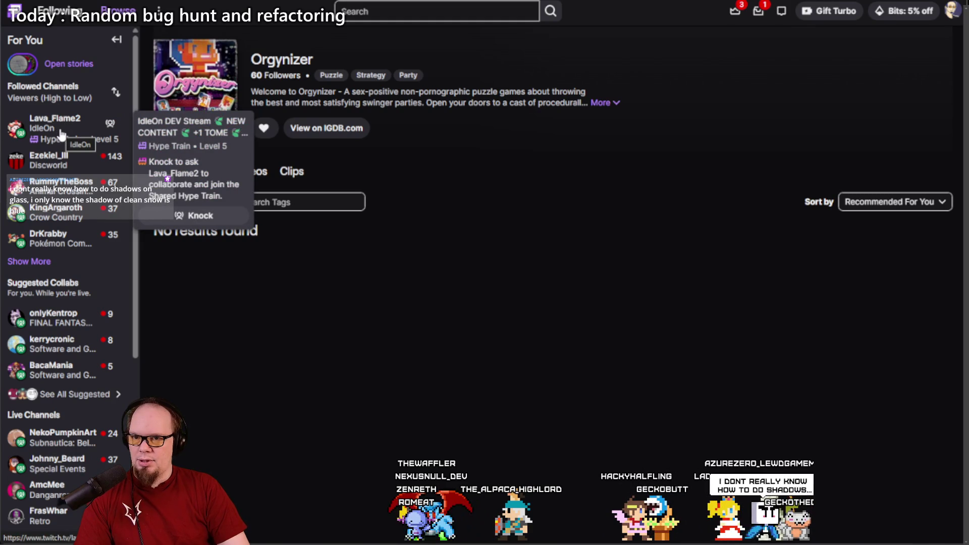
left_click(29, 260)
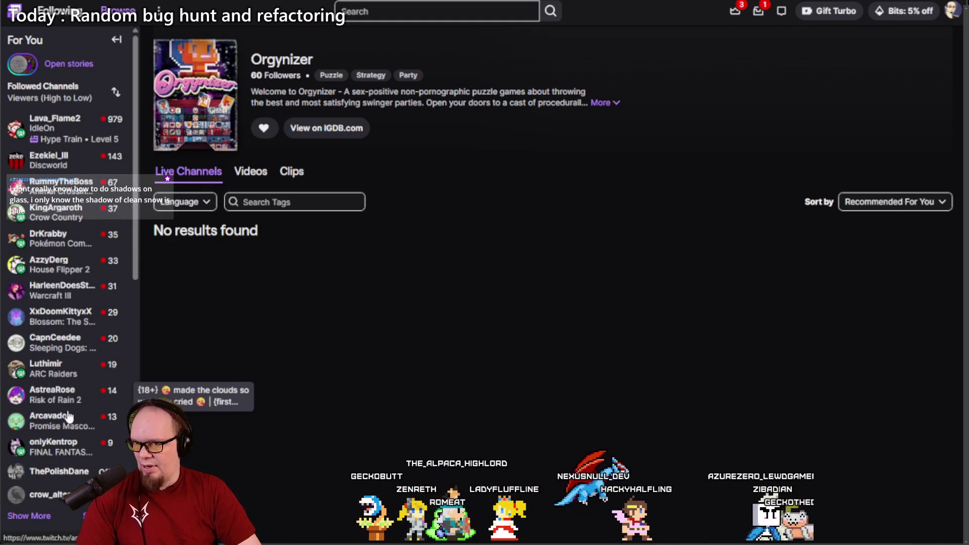
left_click(60, 454)
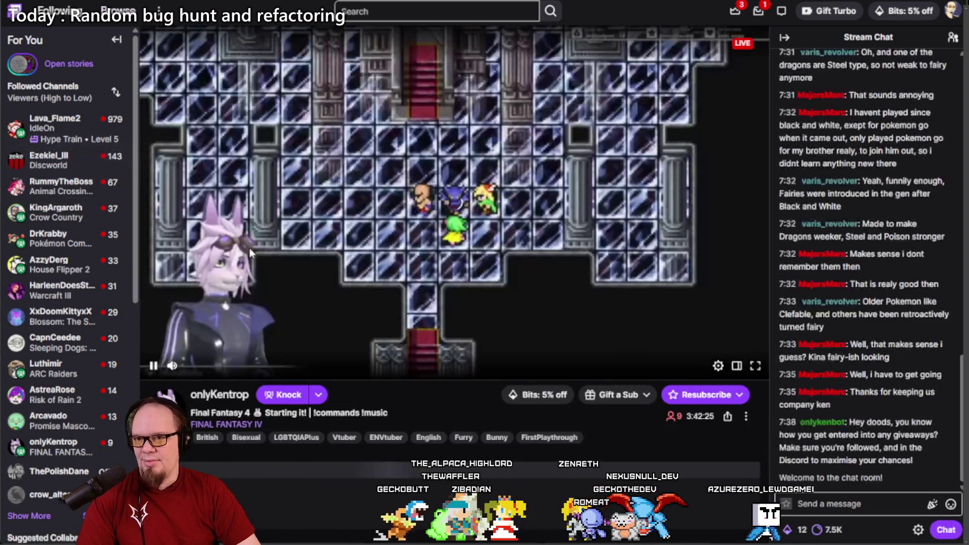
left_click(153, 366)
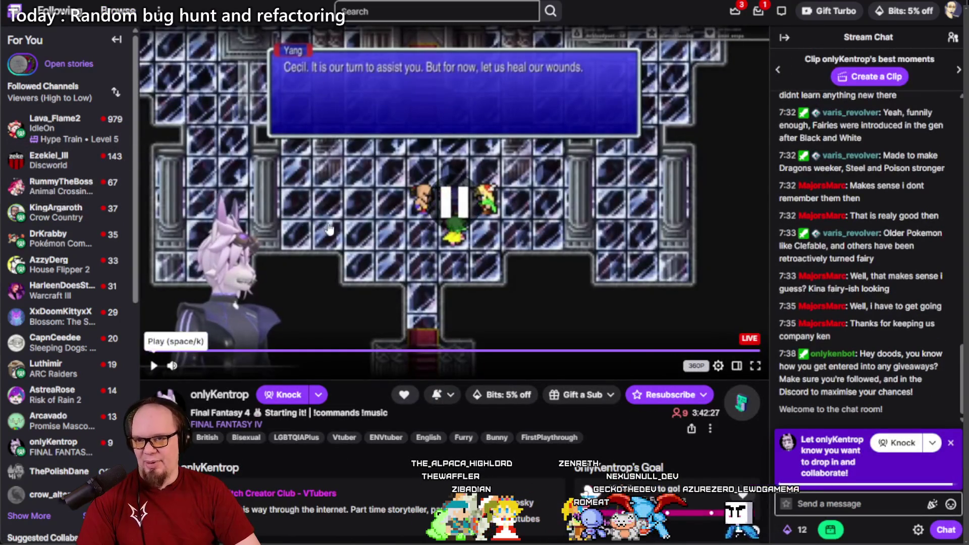
Step: Check the own stream's chat window and return to the paused Final Fantasy IV stream
key("ctrl+l")
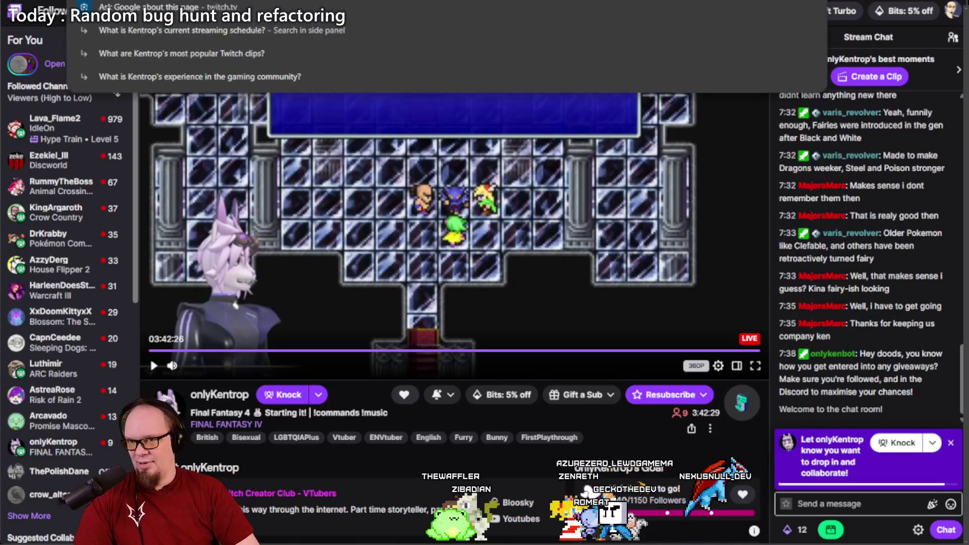
key("Escape")
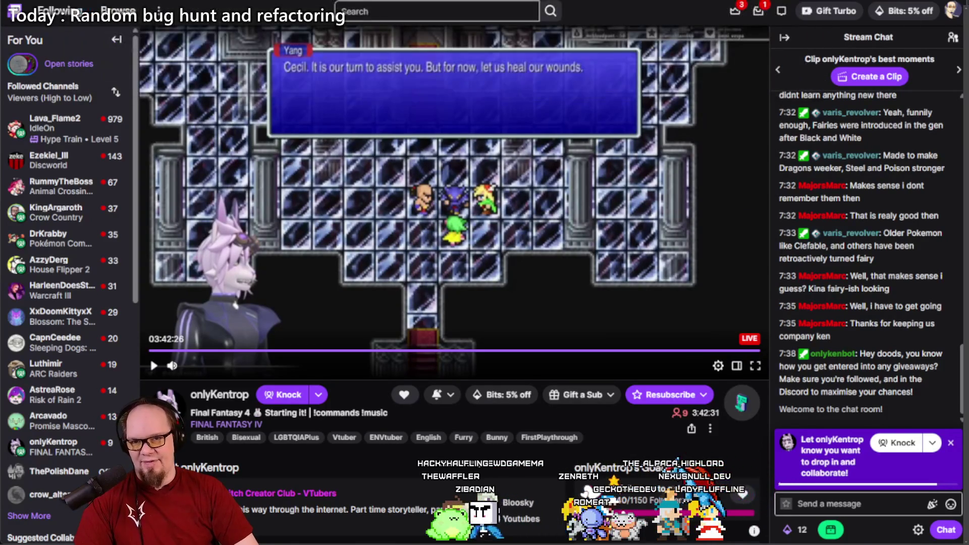
key("alt+Tab")
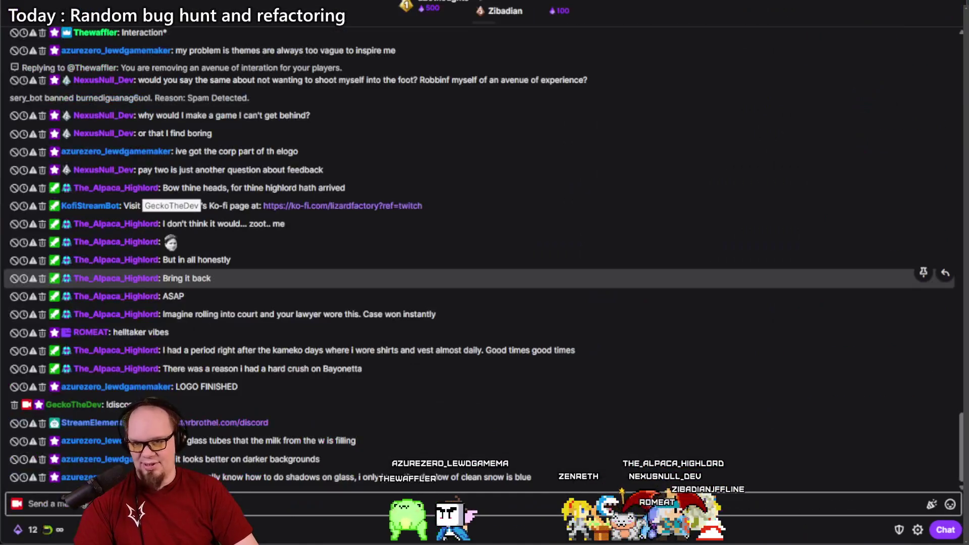
key("alt+Tab")
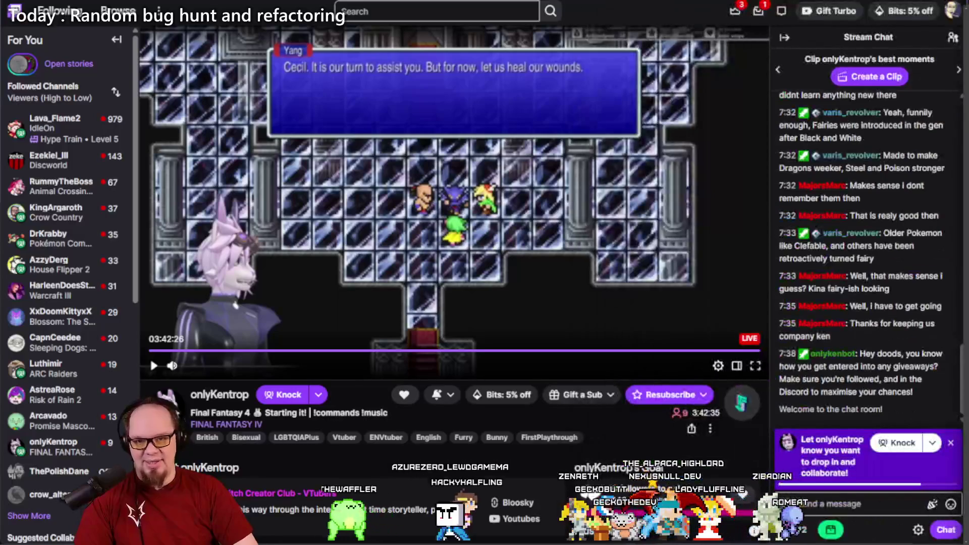